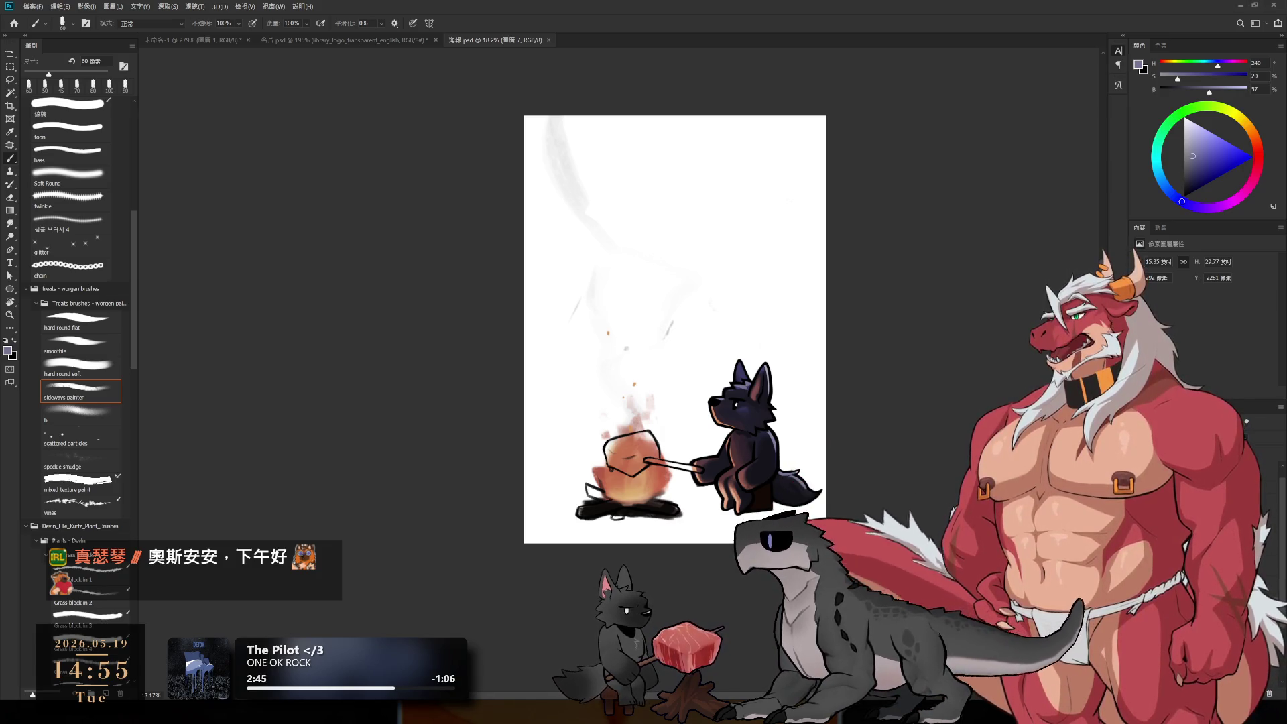
Step: Fill the meat cube outline with dark red and centre the view on it
{"action": "scroll", "coordinate": [663, 399], "scroll_direction": "up", "scroll_amount": 5}
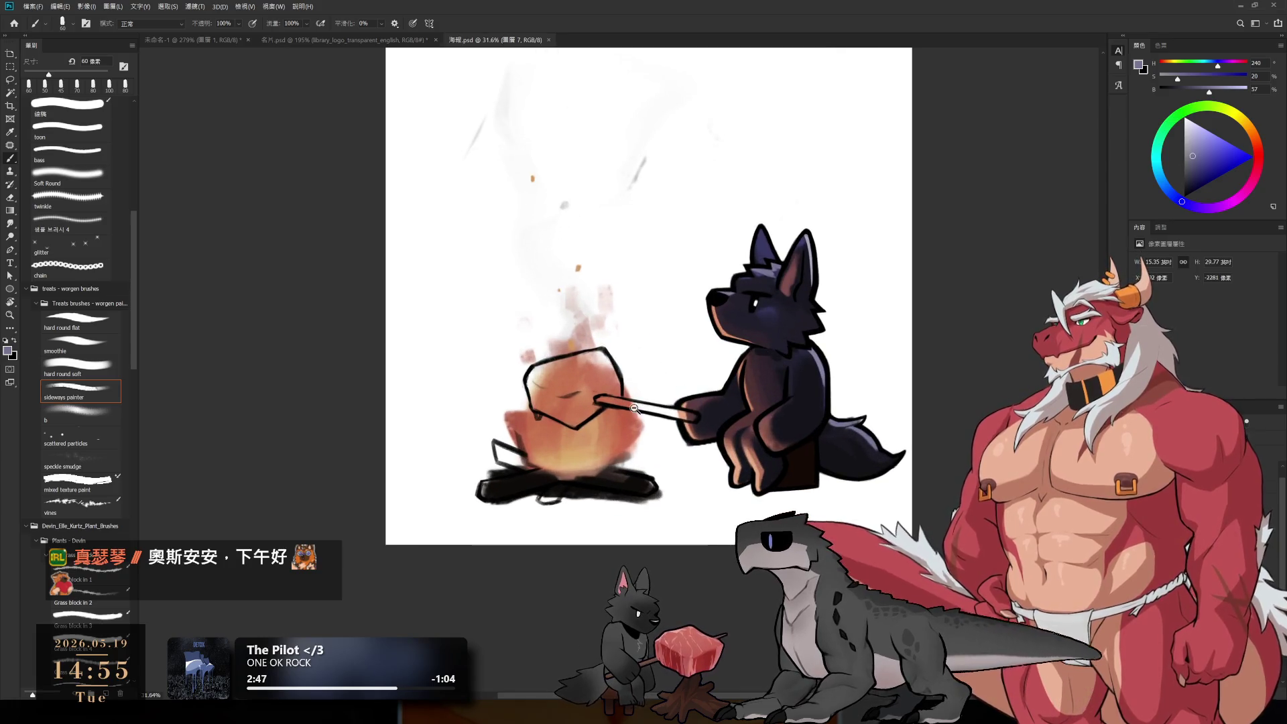
{"action": "scroll", "coordinate": [662, 400], "scroll_direction": "up", "scroll_amount": 1}
{"action": "key", "text": "ctrl+z"}
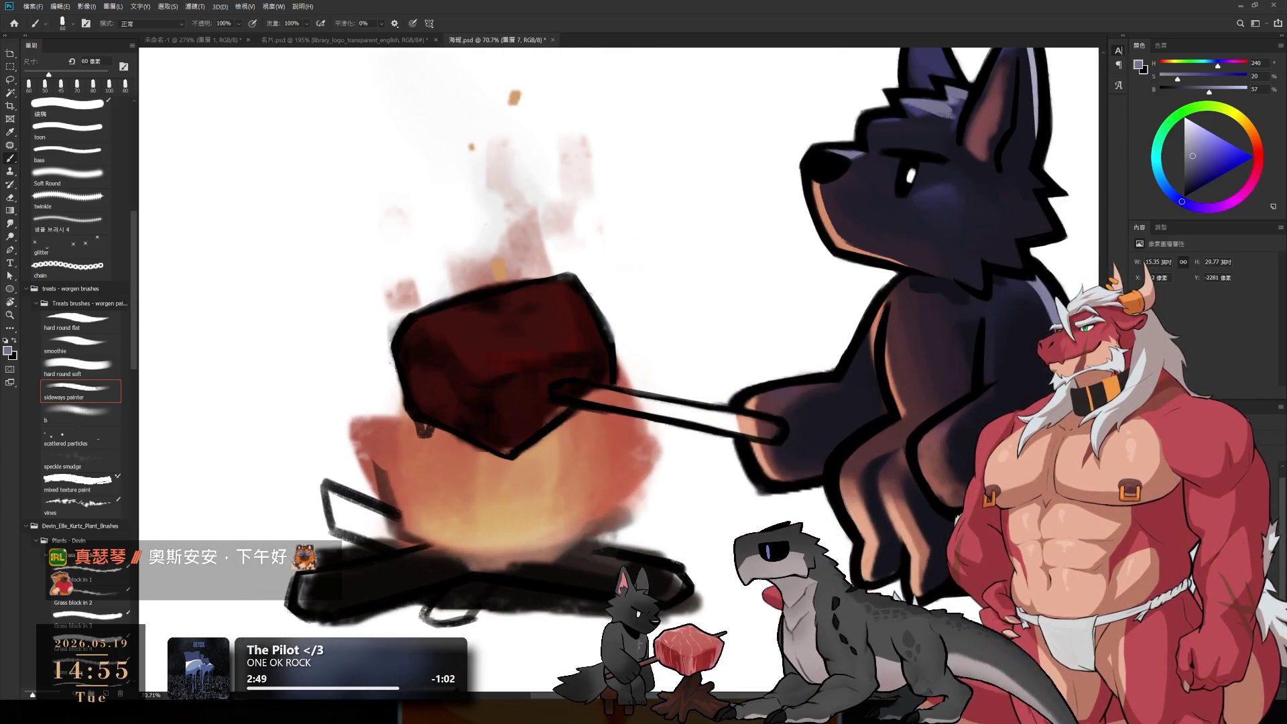
{"action": "left_click_drag", "start_coordinate": [524, 407], "coordinate": [645, 449]}
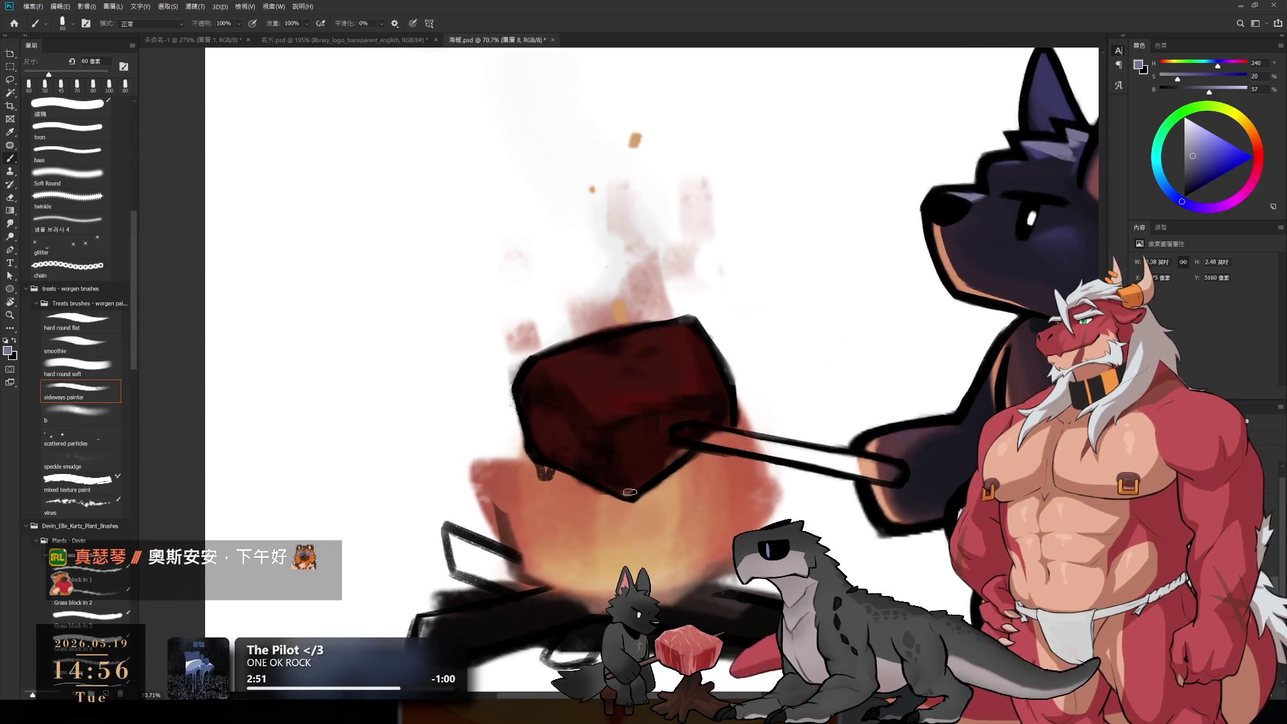
Step: Shade the meat cube with sampled deeper reds and near-black, enlarging the brush to 90 px
{"action": "left_click", "coordinate": [645, 448], "text": "alt"}
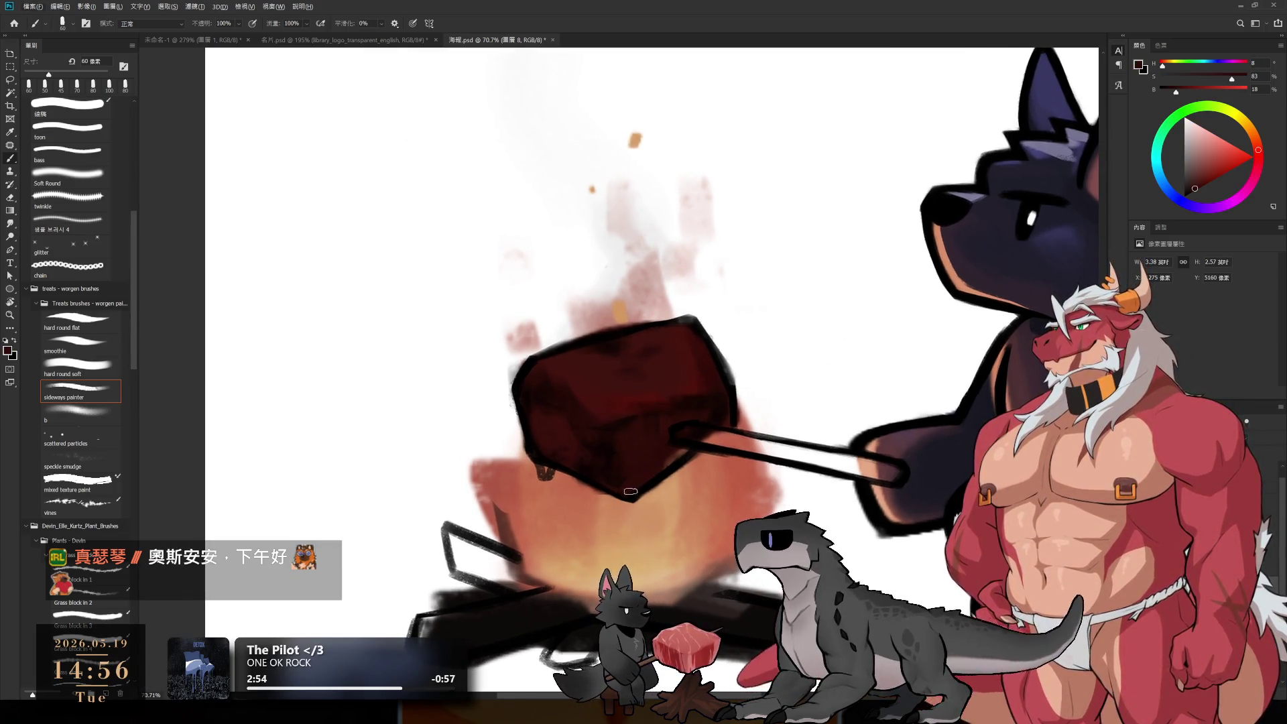
{"action": "left_click", "coordinate": [613, 468], "text": "alt"}
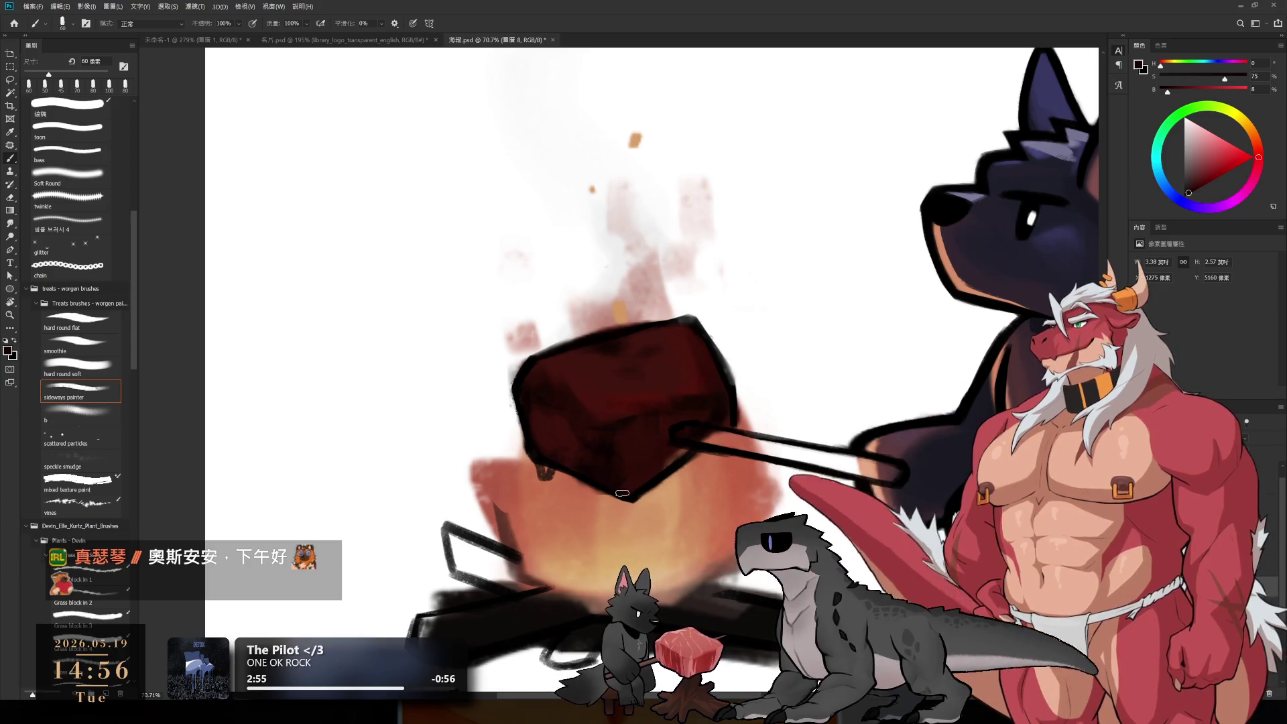
{"action": "left_click", "coordinate": [628, 486], "text": "alt"}
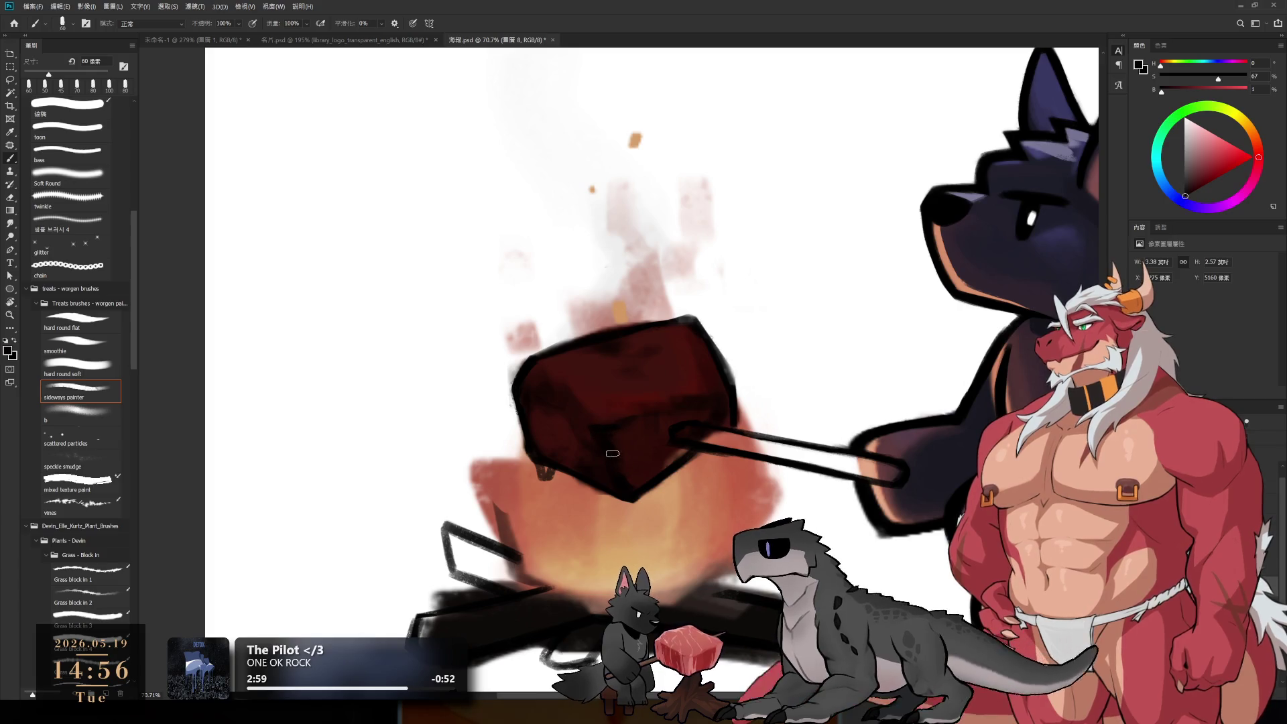
{"action": "left_click", "coordinate": [659, 434], "text": "alt"}
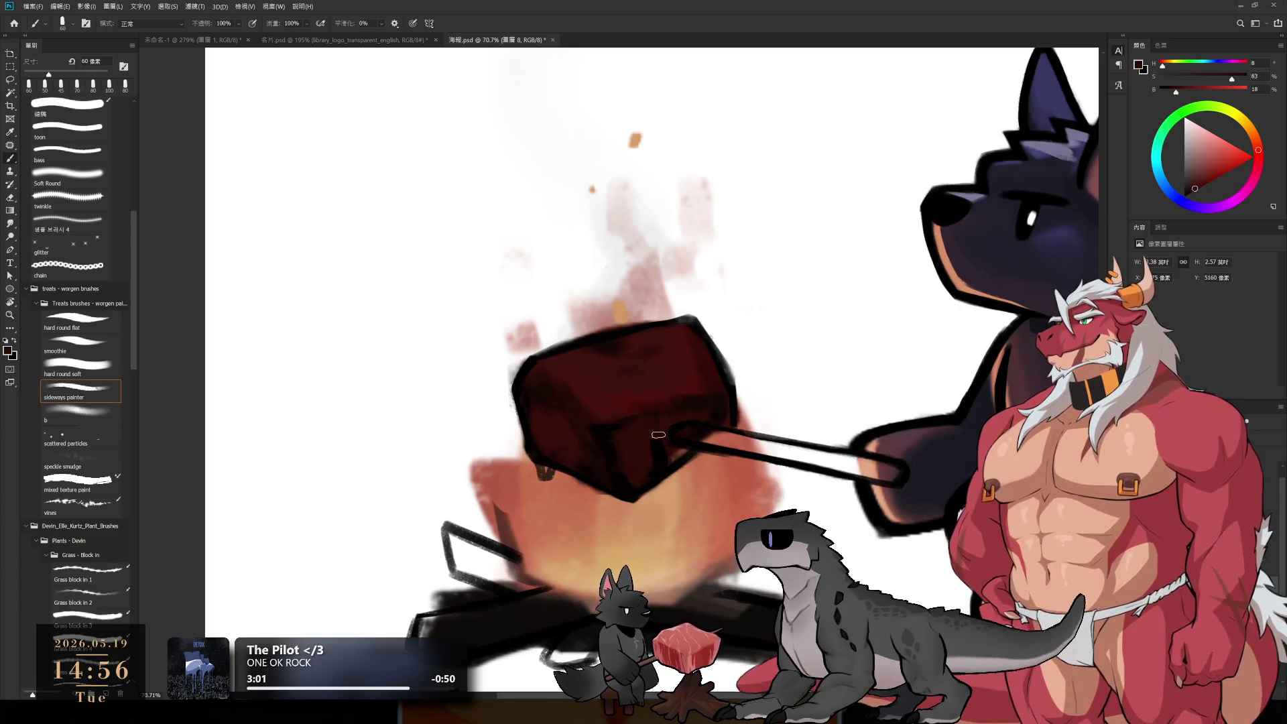
{"action": "left_click", "coordinate": [670, 457], "text": "alt"}
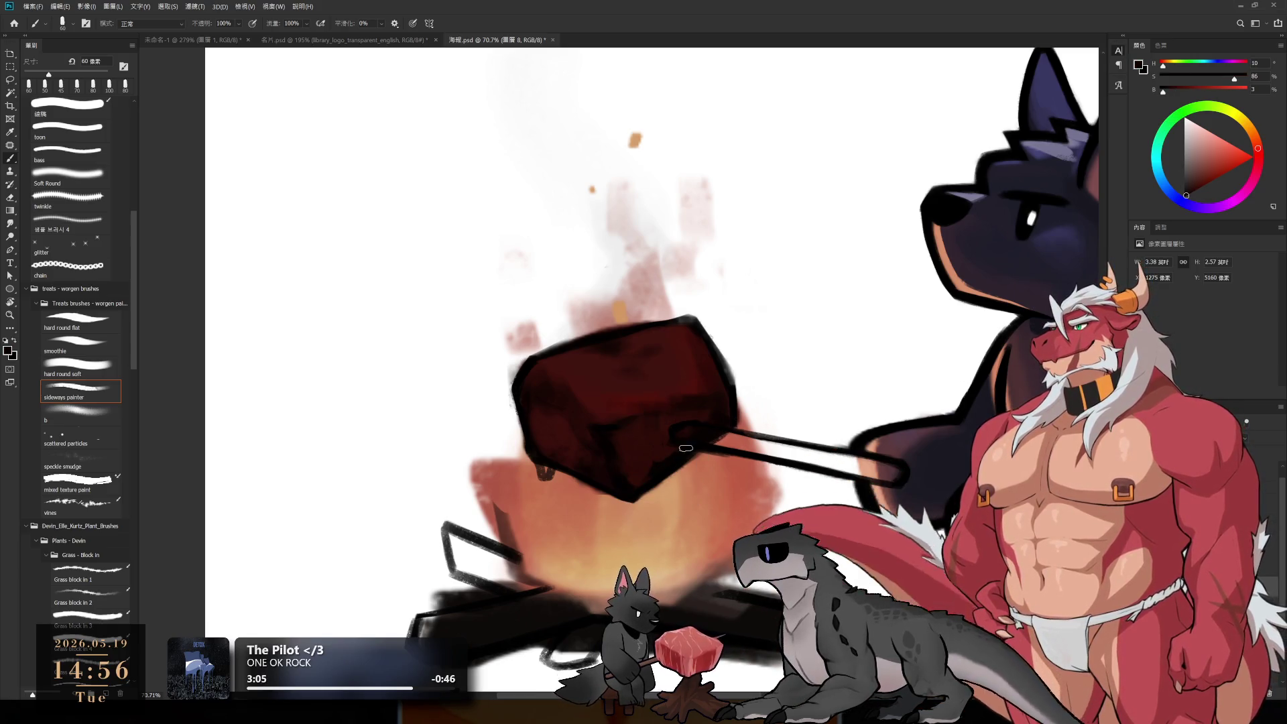
{"action": "left_click", "coordinate": [562, 427], "text": "alt"}
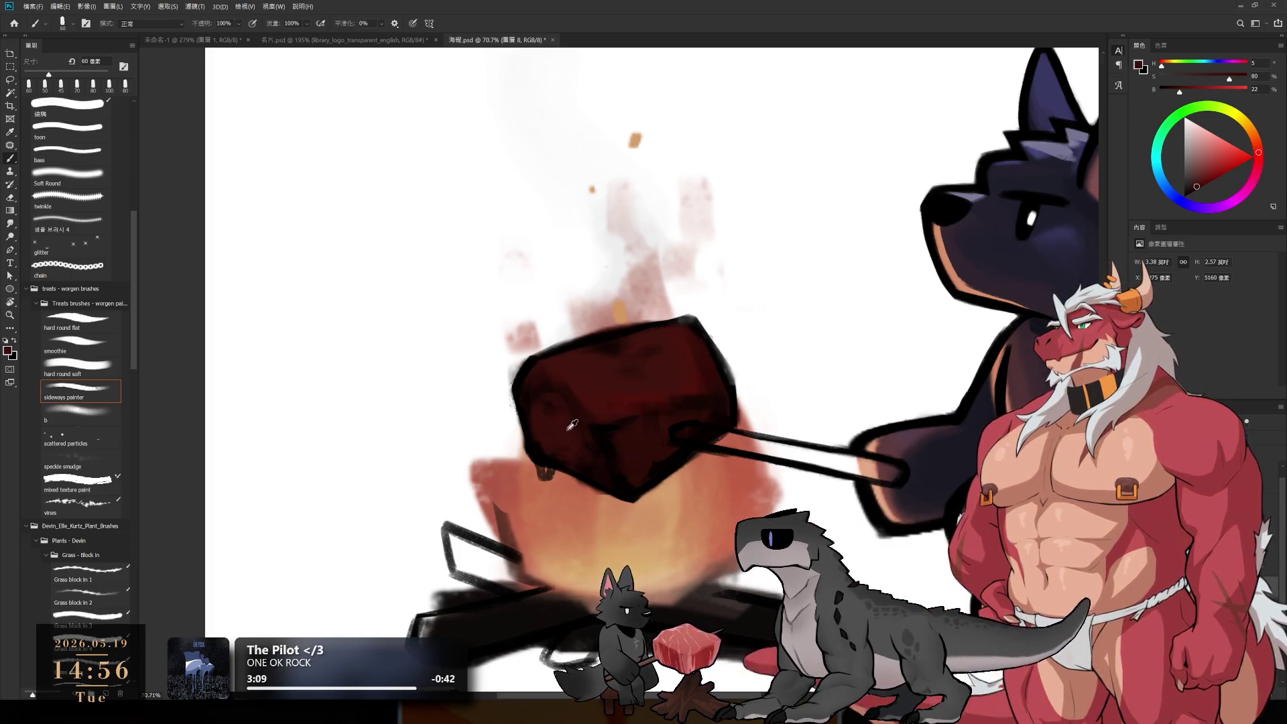
{"action": "key", "text": "bracketright"}
{"action": "left_click", "coordinate": [566, 382], "text": "alt"}
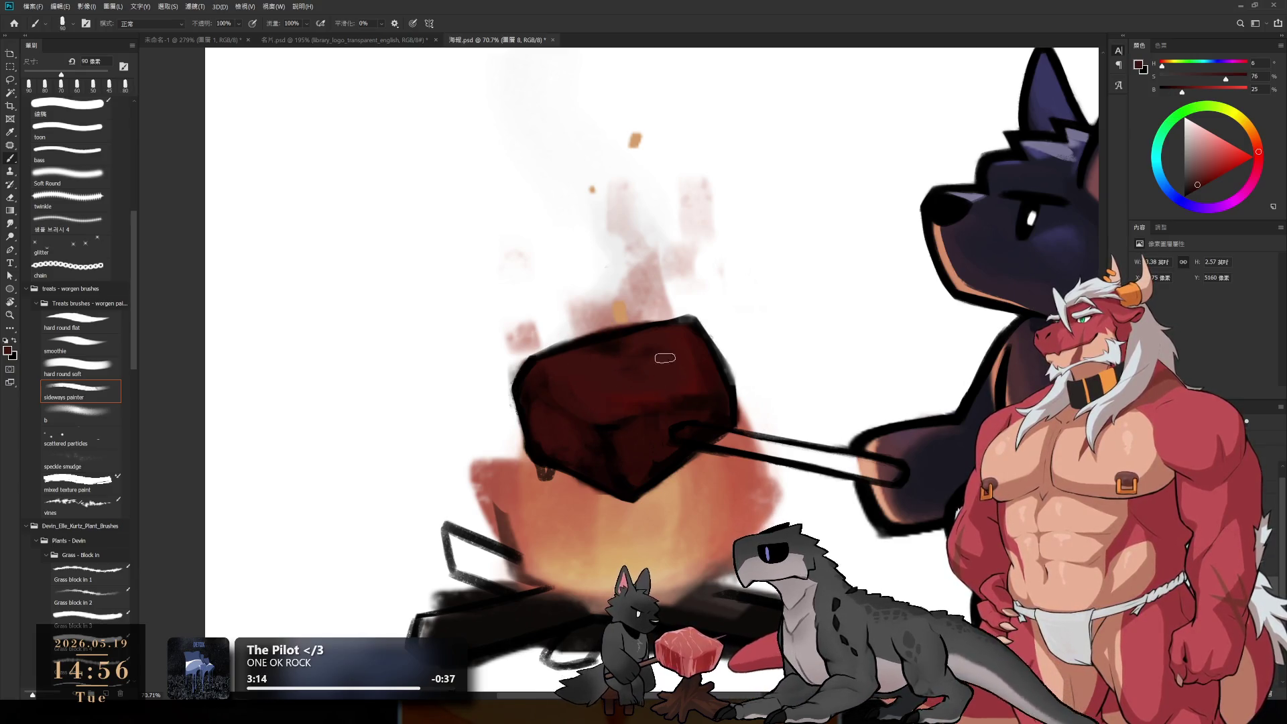
{"action": "left_click", "coordinate": [582, 353], "text": "alt"}
{"action": "key", "text": "bracketright"}
{"action": "key", "text": "e"}
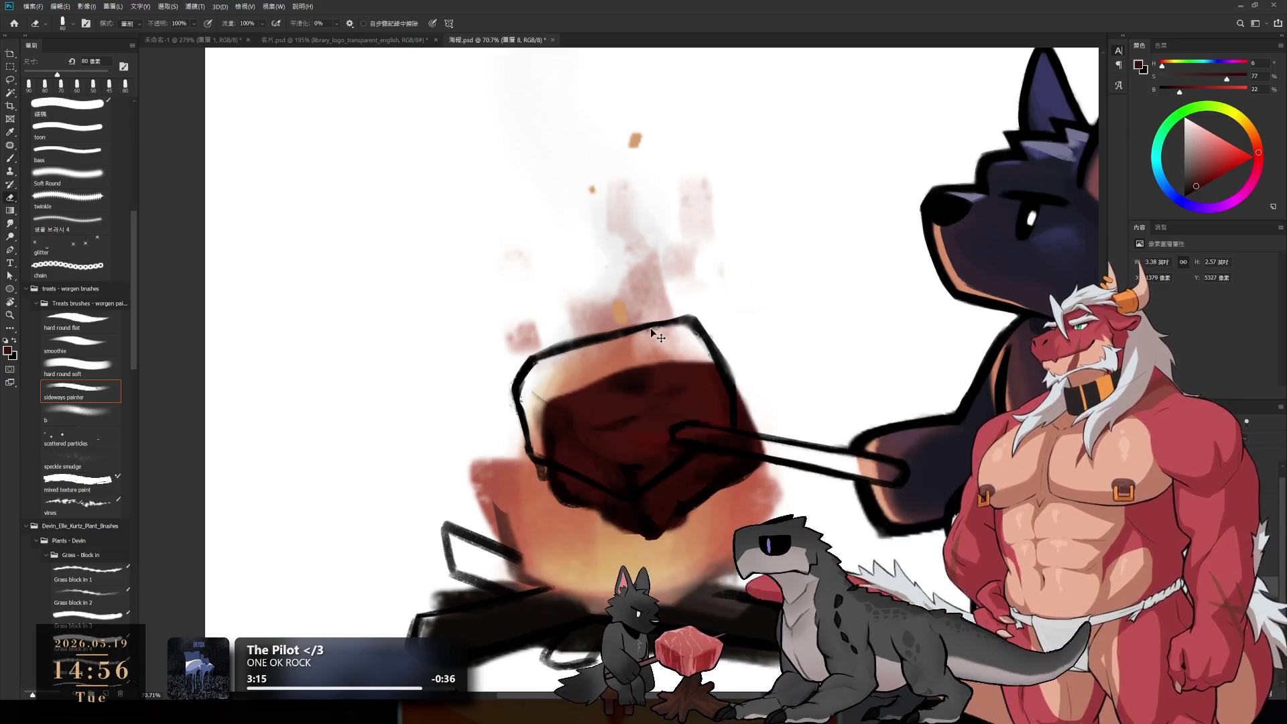
Step: Erase stray paint along the top of the meat cube with a 100 px eraser
{"action": "key", "text": "bracketright"}
{"action": "key", "text": "bracketright"}
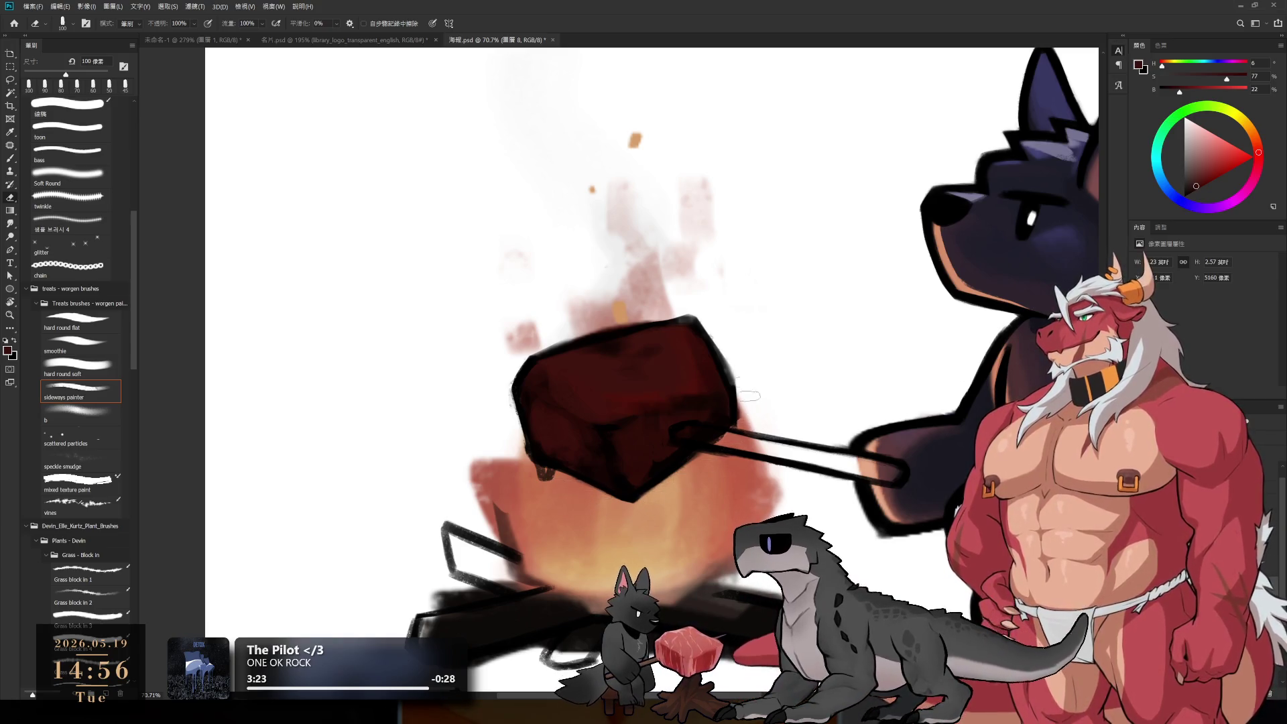
{"action": "left_click_drag", "start_coordinate": [642, 325], "coordinate": [547, 350]}
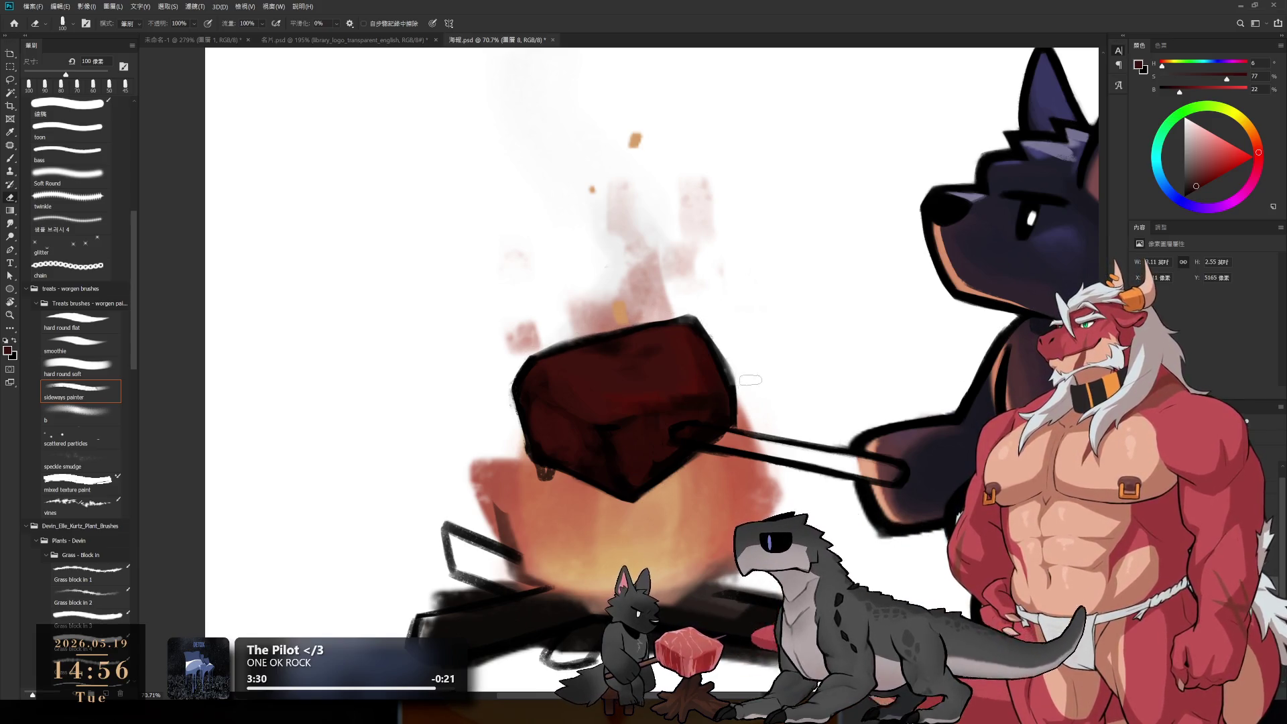
{"action": "key", "text": "b"}
Step: Sample the cube's dark top-edge colour with a 70 px brush and zoom into its upper-right corner
{"action": "left_click", "coordinate": [628, 339], "text": "alt"}
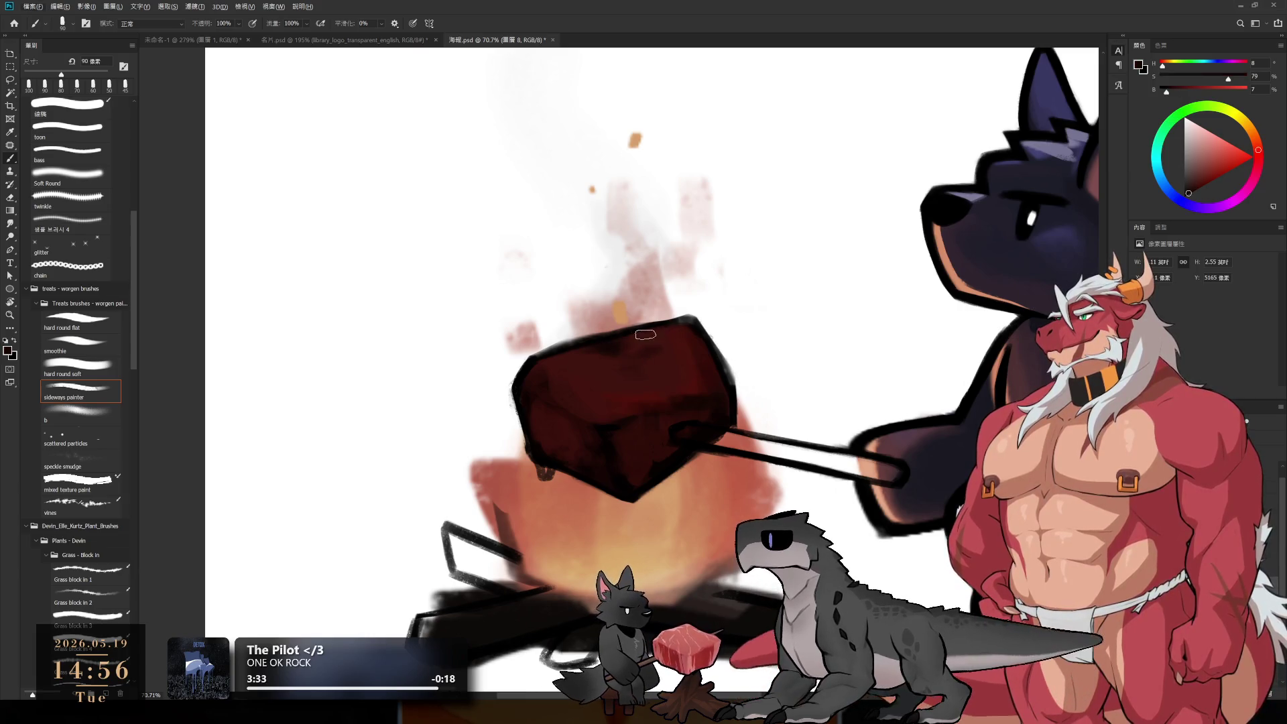
{"action": "key", "text": "bracketleft"}
{"action": "key", "text": "bracketleft"}
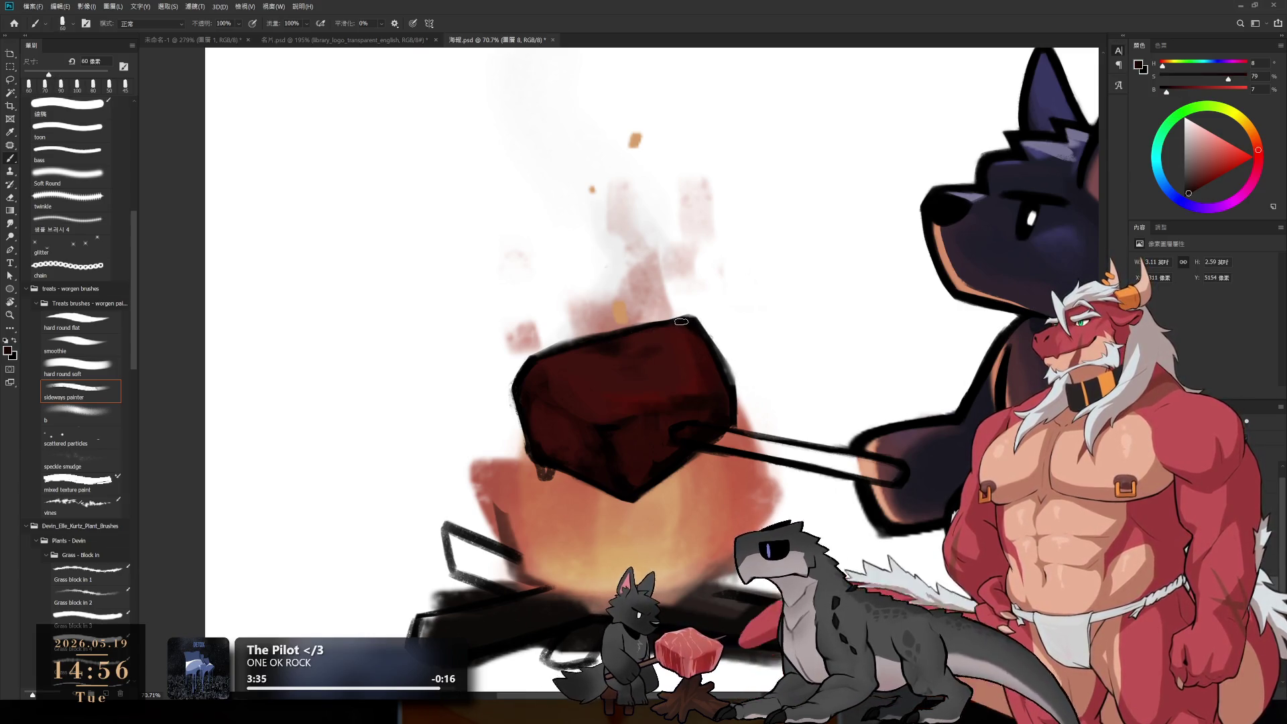
{"action": "key", "text": "z"}
{"action": "left_click_drag", "start_coordinate": [690, 338], "coordinate": [713, 353]}
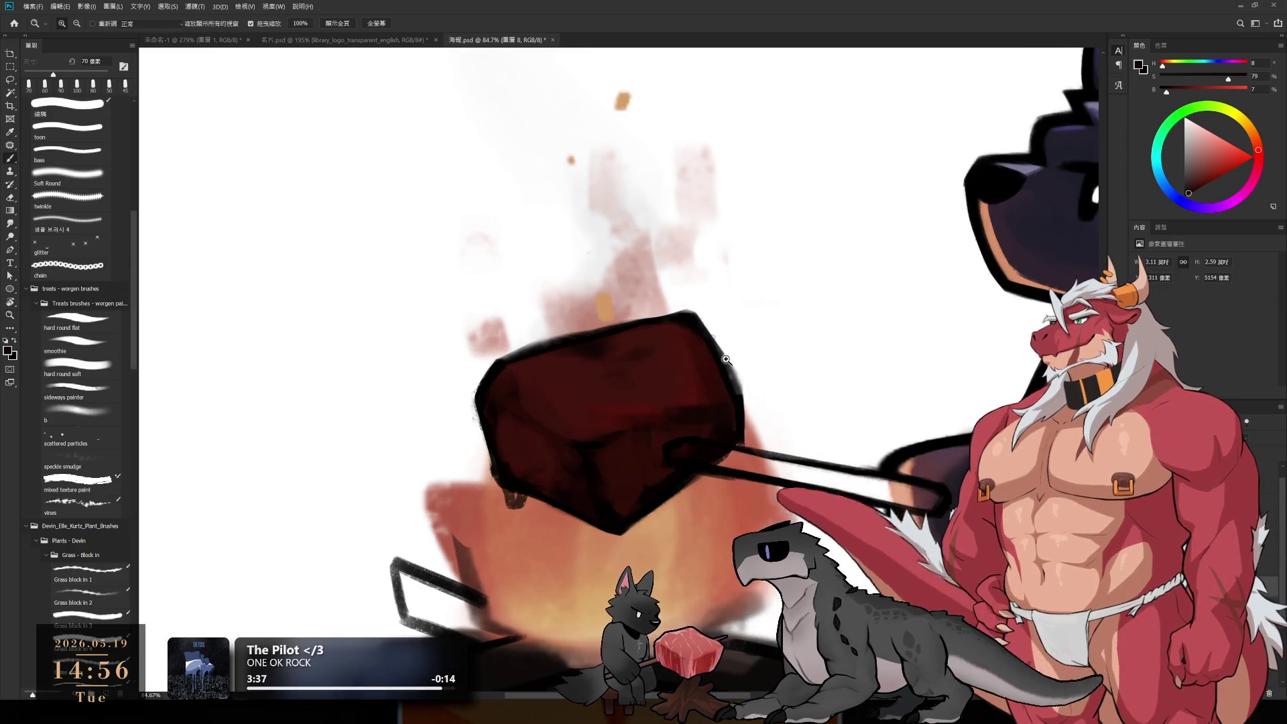
{"action": "key", "text": "b"}
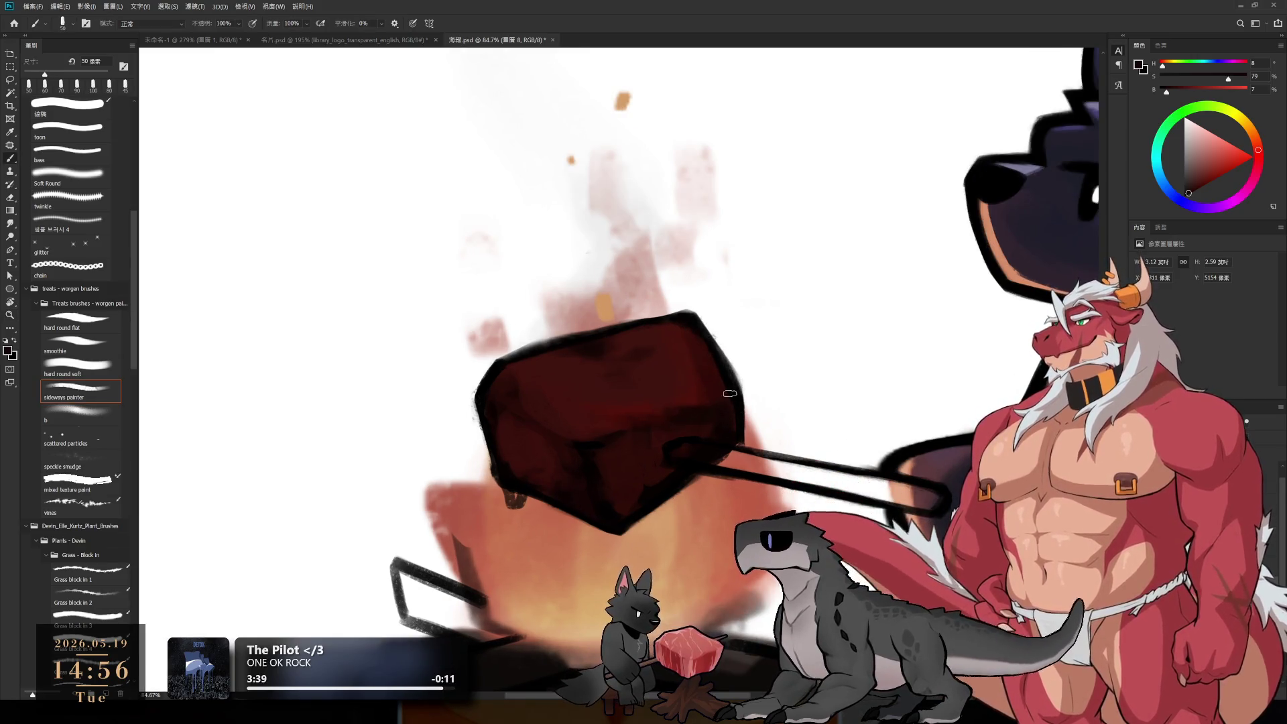
Step: Rotate the view and paint a deep reddish-brown stroke down the stick at 70 px
{"action": "key", "text": "r"}
{"action": "mouse_move", "coordinate": [639, 142]}
{"action": "left_mouse_down"}
{"action": "mouse_move", "coordinate": [717, 163]}
{"action": "mouse_move", "coordinate": [842, 313]}
{"action": "mouse_move", "coordinate": [851, 371]}
{"action": "mouse_move", "coordinate": [838, 295]}
{"action": "left_mouse_up"}
{"action": "key", "text": "b"}
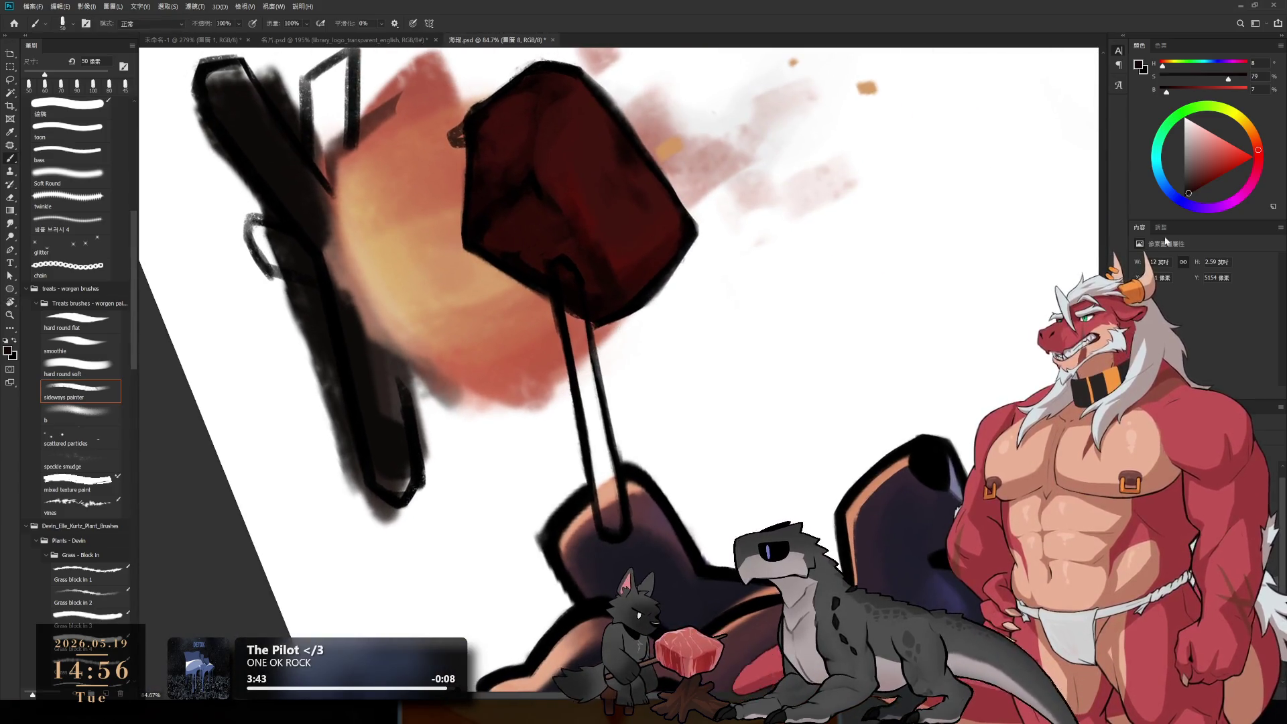
{"action": "left_click", "coordinate": [1204, 142]}
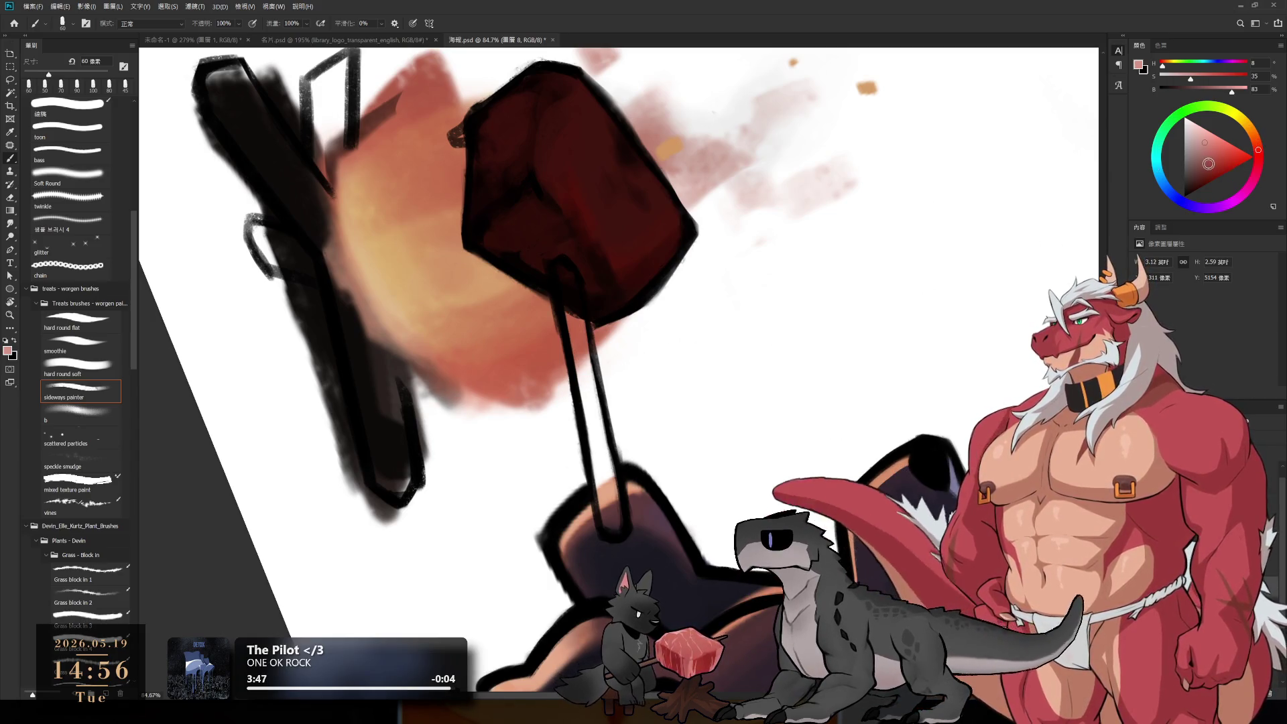
{"action": "left_click", "coordinate": [1204, 169]}
{"action": "left_click", "coordinate": [1196, 174]}
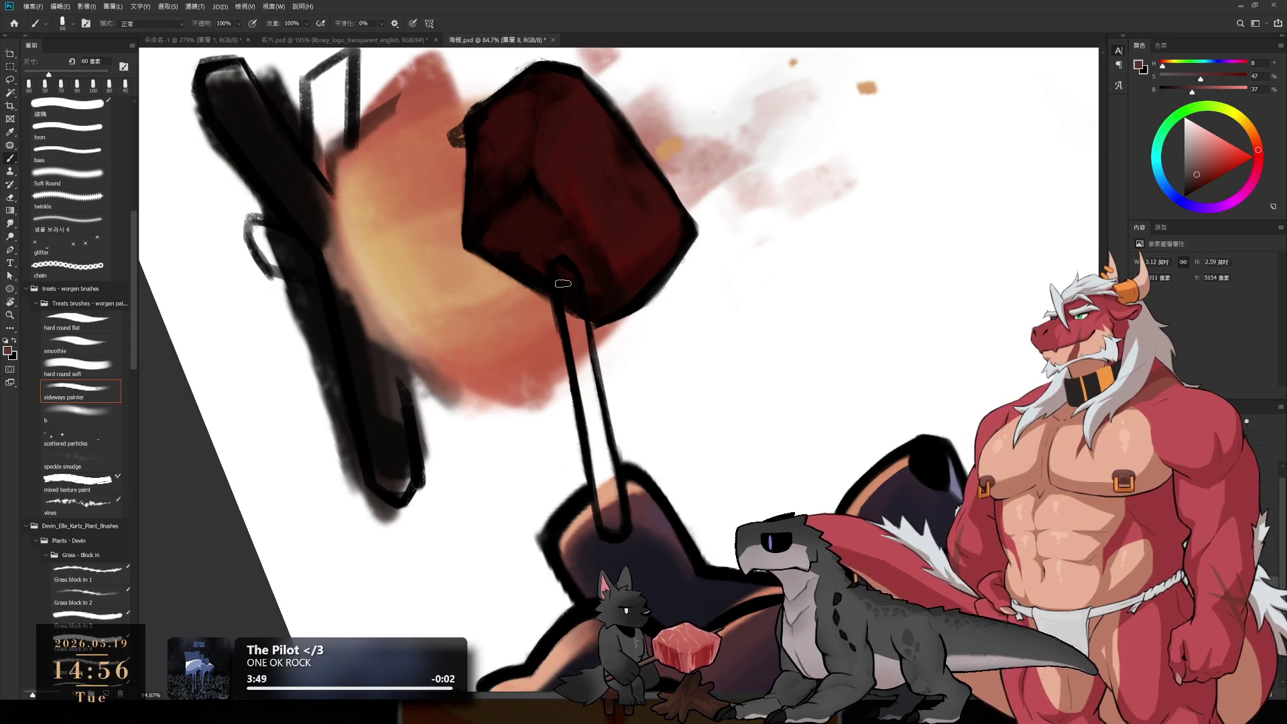
{"action": "key", "text": "bracketright"}
{"action": "mouse_move", "coordinate": [563, 267]}
{"action": "left_mouse_down"}
{"action": "mouse_move", "coordinate": [616, 527]}
{"action": "mouse_move", "coordinate": [611, 494]}
{"action": "left_mouse_up"}
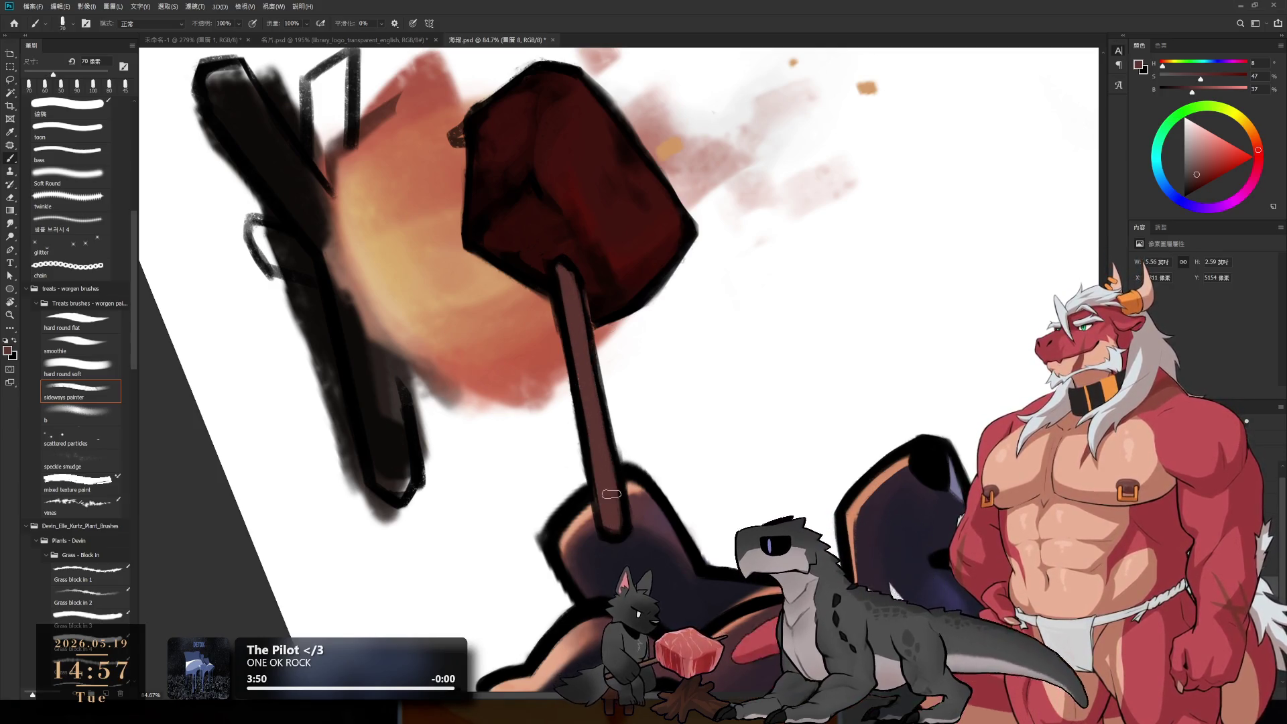
Step: Darken the meat block's lower edge with near-black using a 50 px brush
{"action": "left_click", "coordinate": [594, 298], "text": "alt"}
{"action": "left_click_drag", "start_coordinate": [600, 329], "coordinate": [590, 304]}
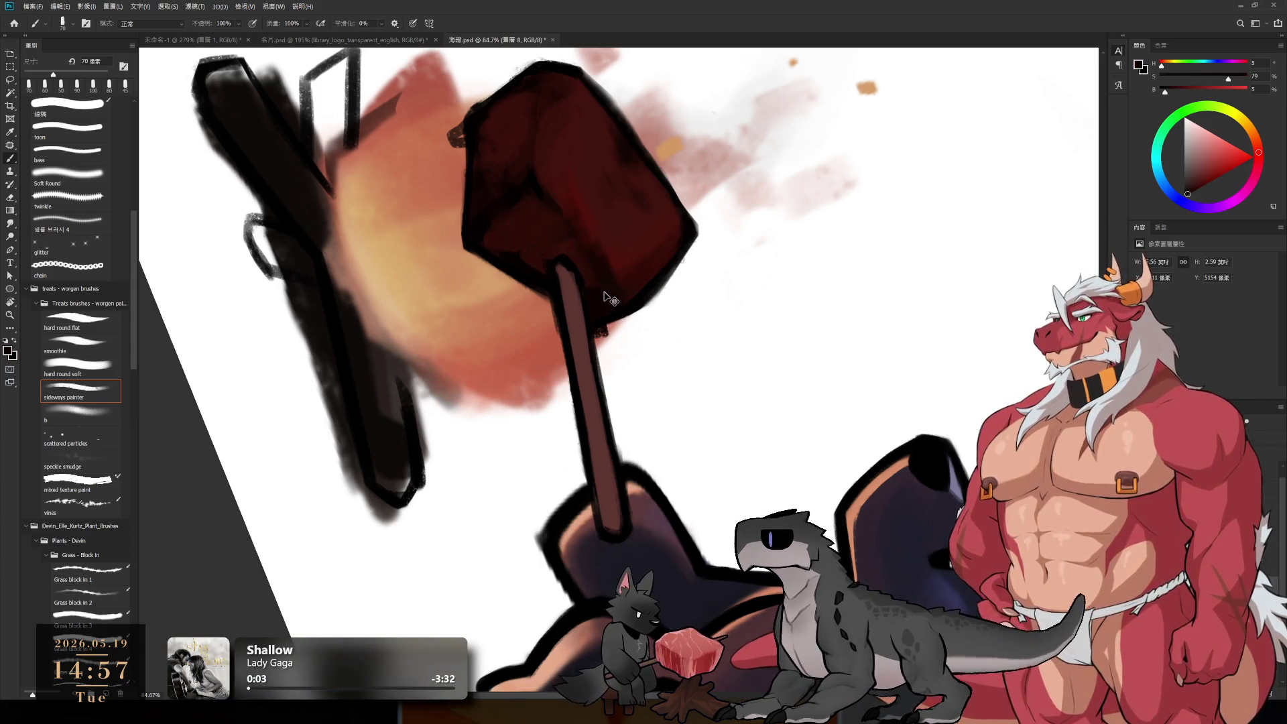
{"action": "key", "text": "bracketleft"}
{"action": "key", "text": "bracketleft"}
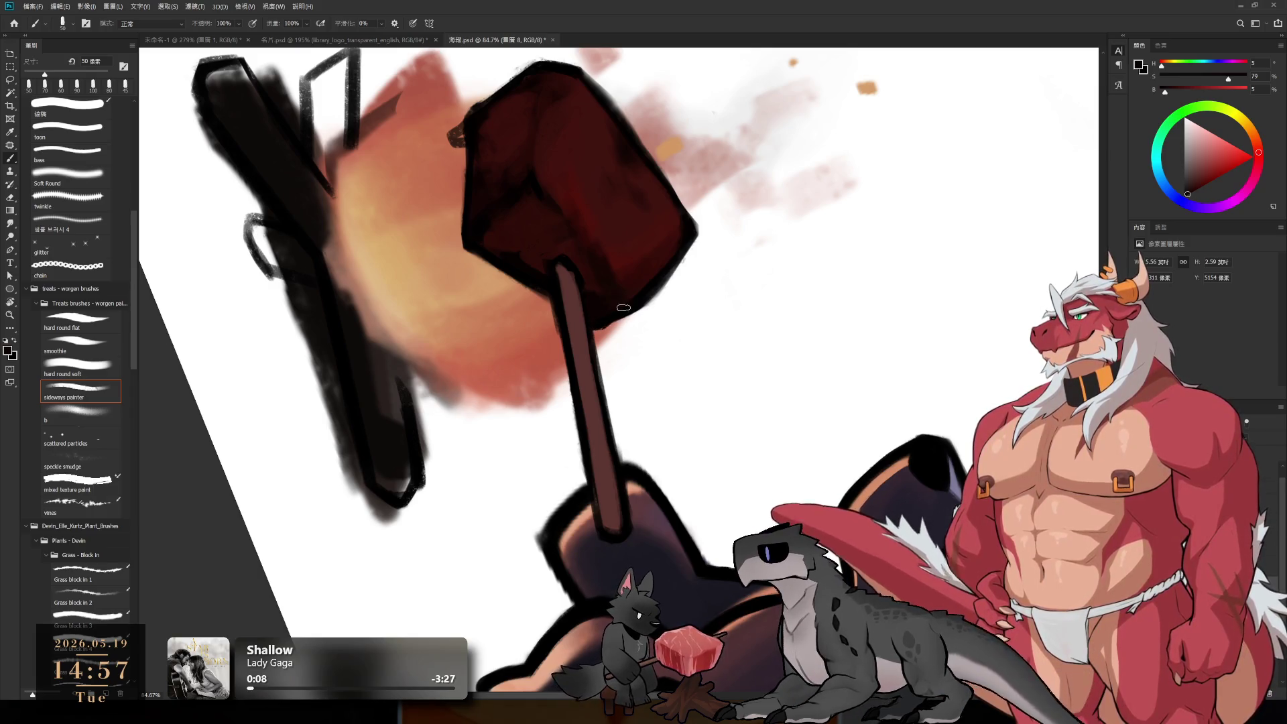
{"action": "mouse_move", "coordinate": [623, 307]}
{"action": "left_mouse_down"}
{"action": "mouse_move", "coordinate": [604, 298]}
{"action": "mouse_move", "coordinate": [649, 303]}
{"action": "mouse_move", "coordinate": [583, 181]}
{"action": "left_mouse_up"}
Step: Paint rich dark-brown shading down the stick at 70 px and rotate the view about 60°
{"action": "left_click", "coordinate": [575, 272], "text": "alt"}
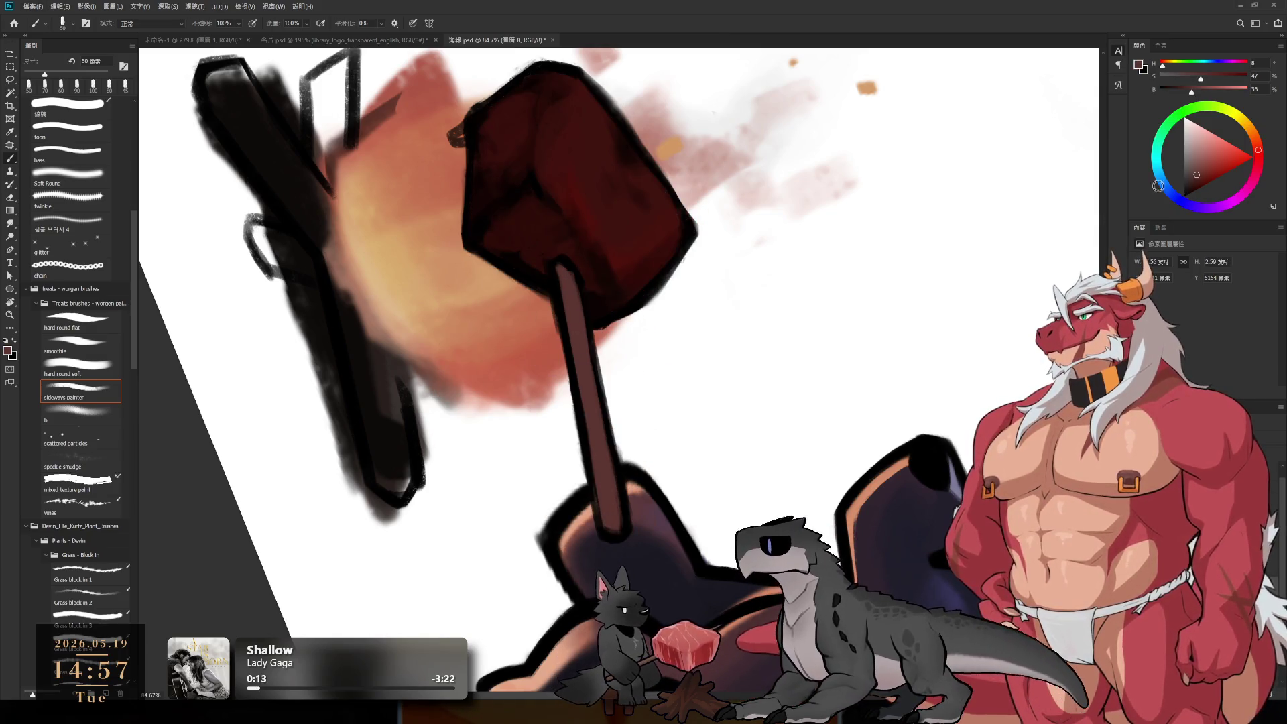
{"action": "left_click", "coordinate": [1190, 183]}
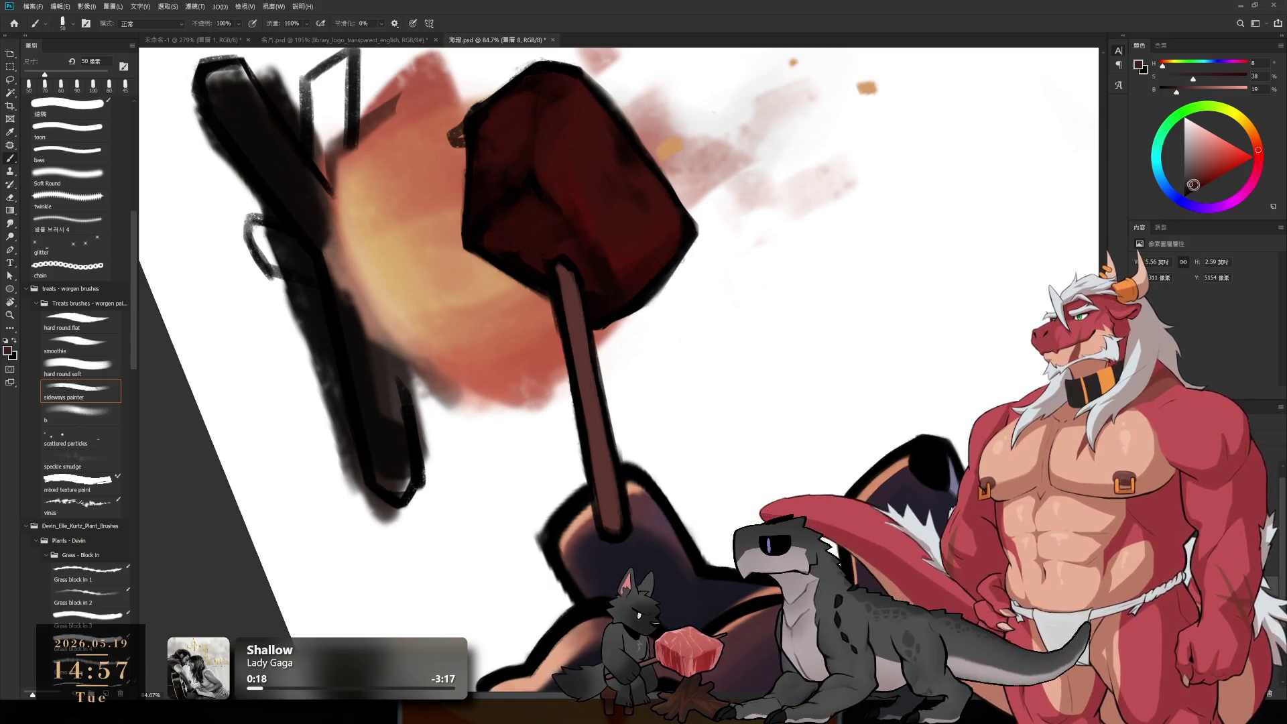
{"action": "left_click_drag", "start_coordinate": [1193, 184], "coordinate": [1189, 194]}
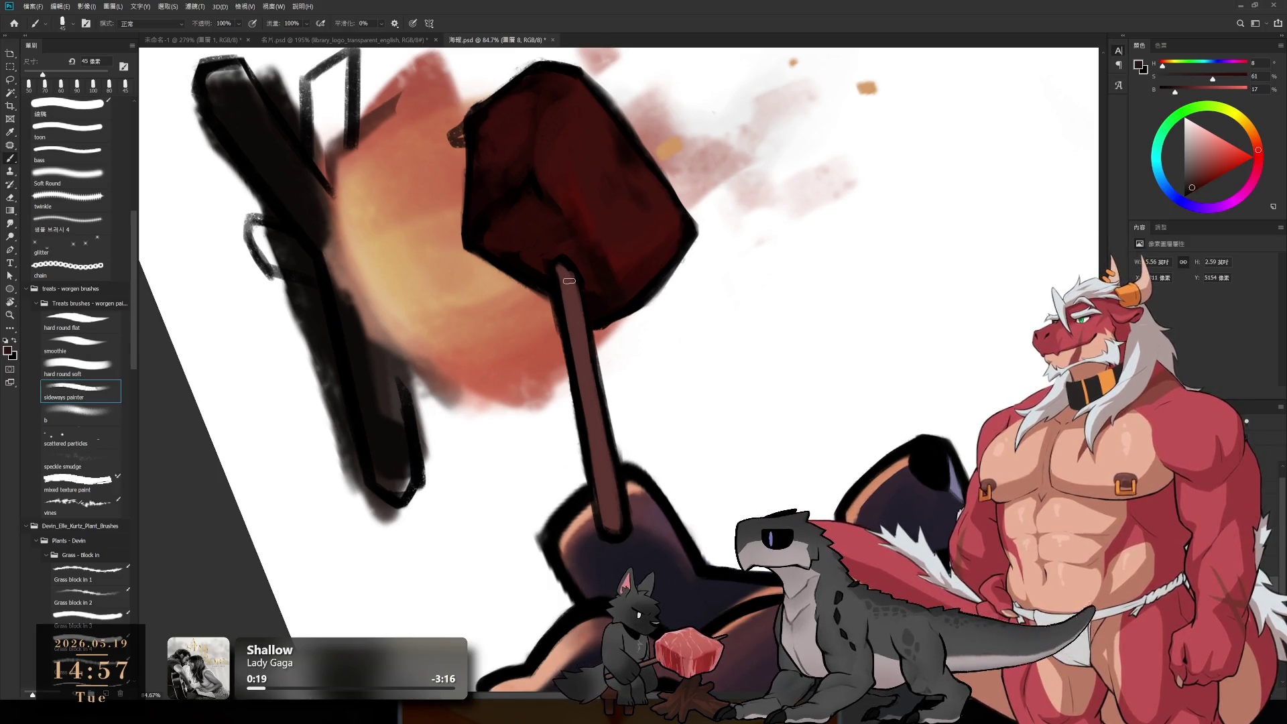
{"action": "key", "text": "bracketright"}
{"action": "key", "text": "bracketright"}
{"action": "key", "text": "bracketright"}
{"action": "left_click_drag", "start_coordinate": [569, 281], "coordinate": [610, 519]}
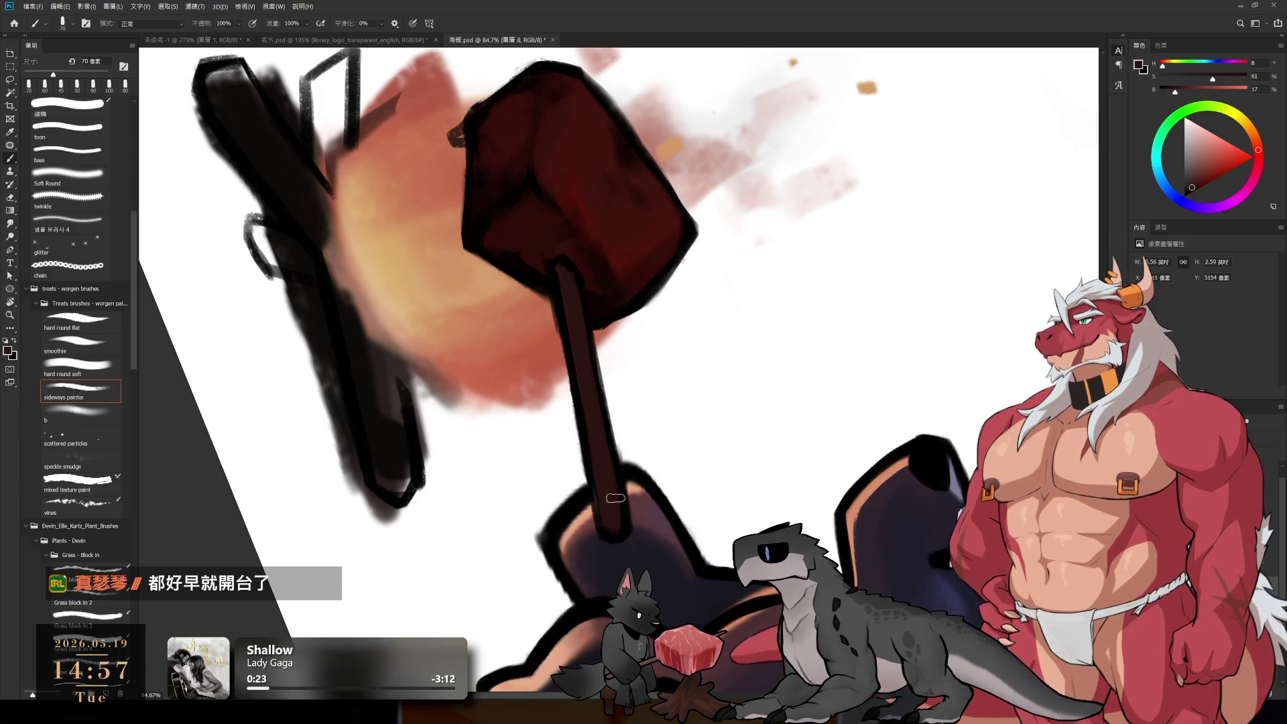
{"action": "key", "text": "r"}
{"action": "mouse_move", "coordinate": [957, 353]}
{"action": "left_mouse_down"}
{"action": "mouse_move", "coordinate": [883, 156]}
{"action": "mouse_move", "coordinate": [758, 59]}
{"action": "left_mouse_up"}
Step: Brush a tan highlight sampled from the fire glow along the stick's right edge at 60 px
{"action": "key", "text": "Escape"}
{"action": "scroll", "coordinate": [583, 281], "scroll_direction": "down", "scroll_amount": 5}
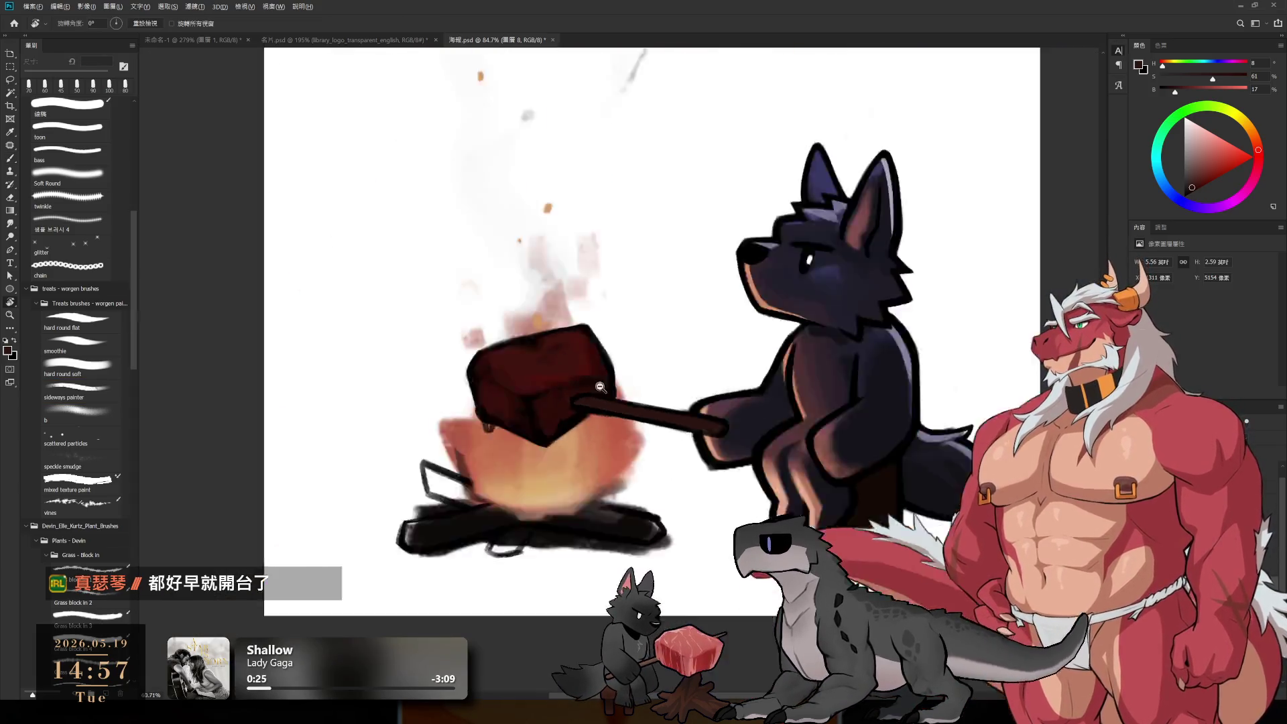
{"action": "scroll", "coordinate": [701, 448], "scroll_direction": "up", "scroll_amount": 8}
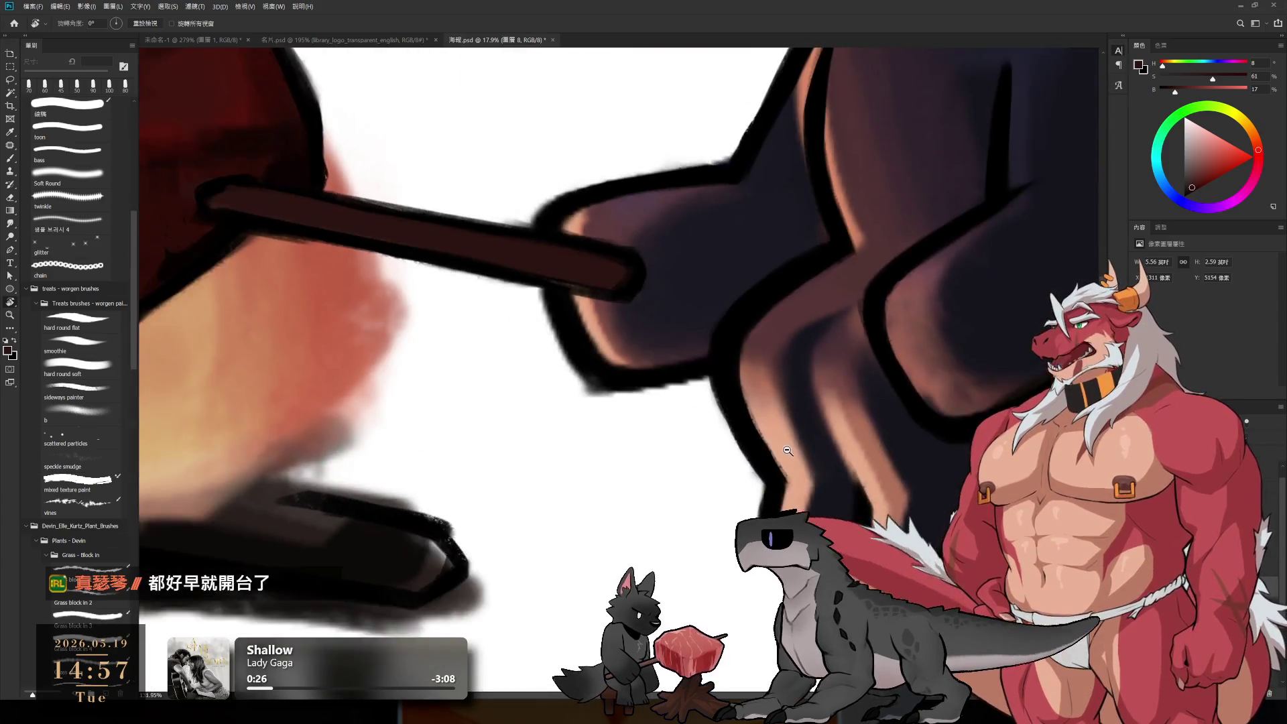
{"action": "scroll", "coordinate": [800, 267], "scroll_direction": "down", "scroll_amount": 4}
{"action": "mouse_move", "coordinate": [800, 268]}
{"action": "left_mouse_down"}
{"action": "mouse_move", "coordinate": [697, 376]}
{"action": "mouse_move", "coordinate": [590, 386]}
{"action": "left_mouse_up"}
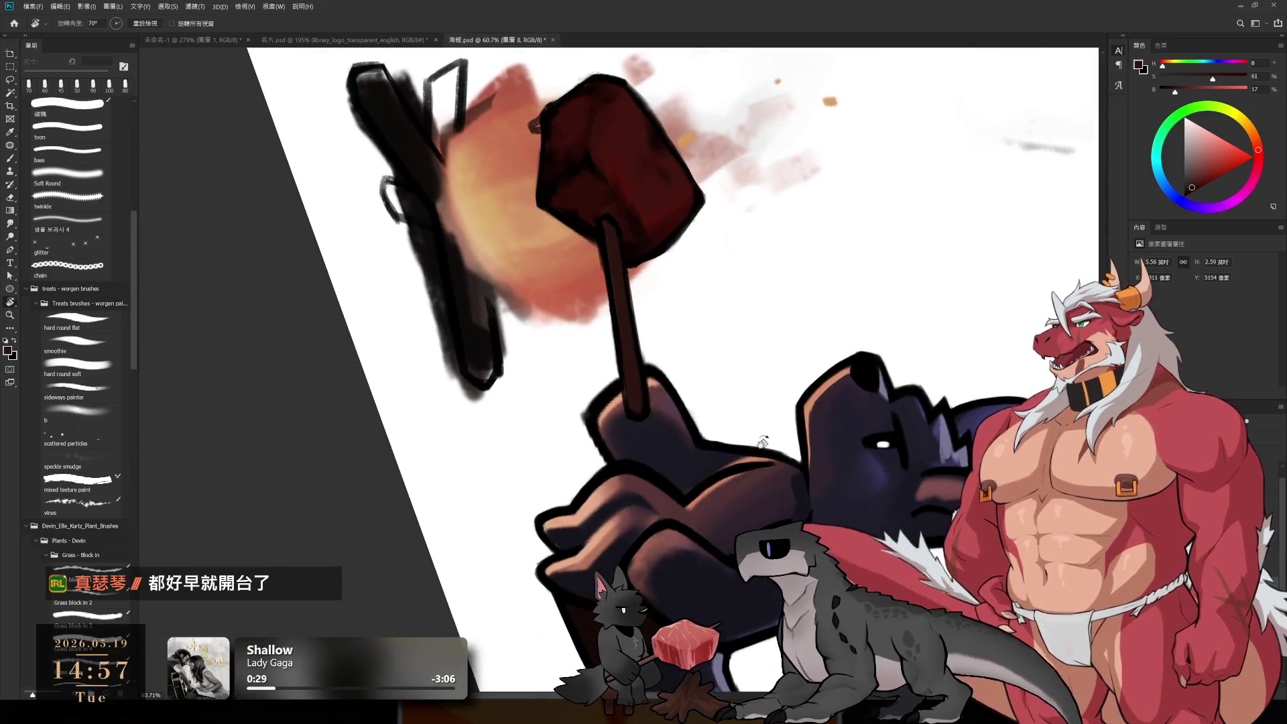
{"action": "scroll", "coordinate": [590, 385], "scroll_direction": "up", "scroll_amount": 1}
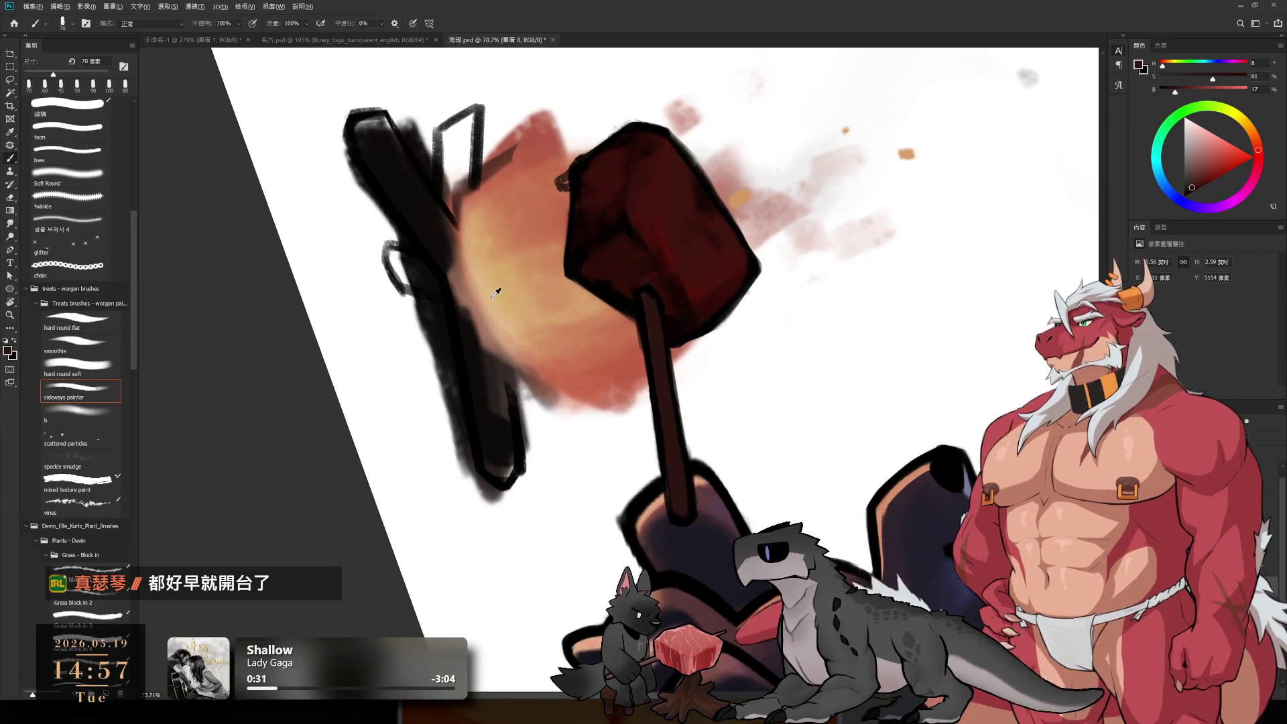
{"action": "left_click", "coordinate": [513, 158], "text": "alt"}
{"action": "left_click_drag", "start_coordinate": [649, 420], "coordinate": [660, 362]}
{"action": "scroll", "coordinate": [666, 215], "scroll_direction": "up", "scroll_amount": 1}
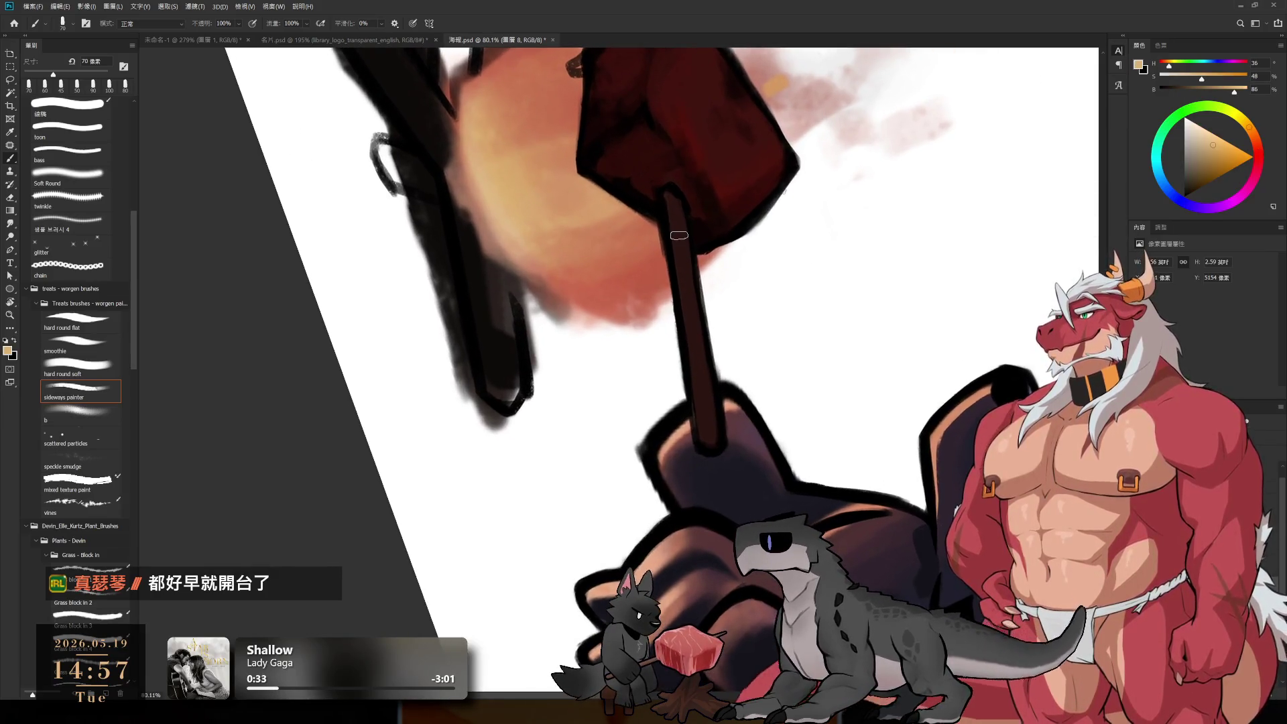
{"action": "key", "text": "bracketleft"}
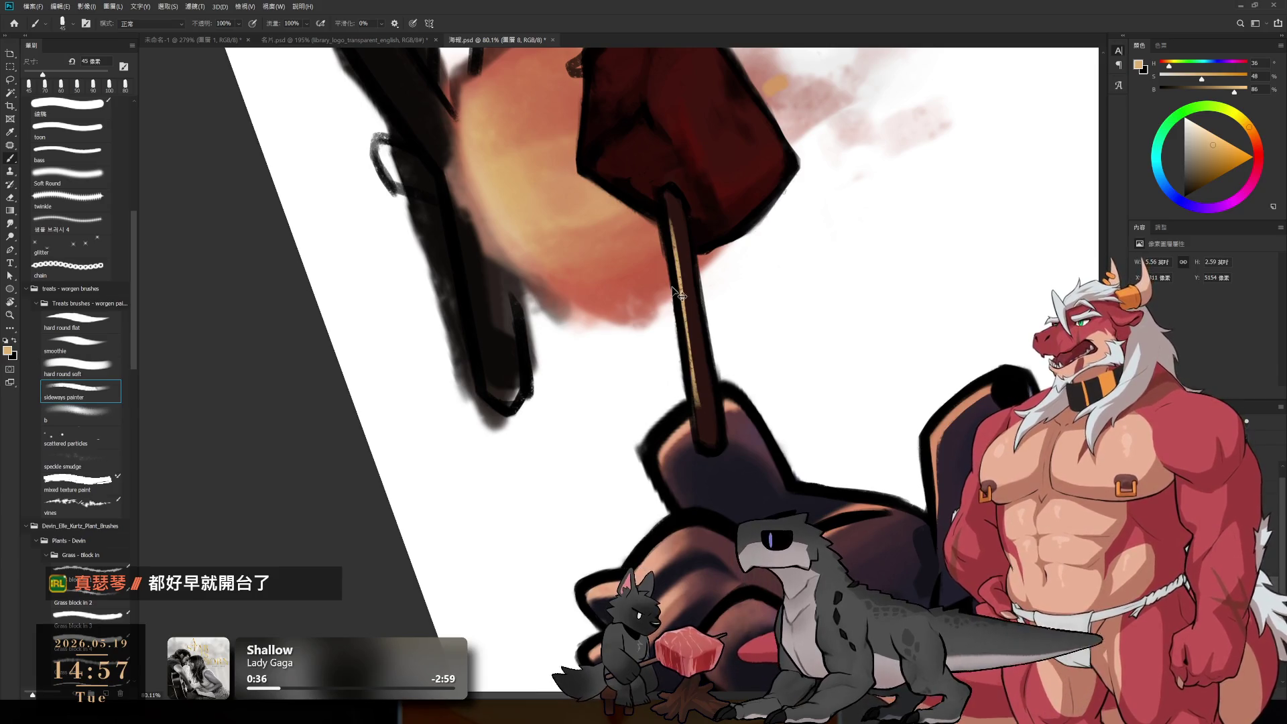
{"action": "left_click_drag", "start_coordinate": [669, 231], "coordinate": [705, 445]}
{"action": "left_click_drag", "start_coordinate": [697, 369], "coordinate": [709, 445]}
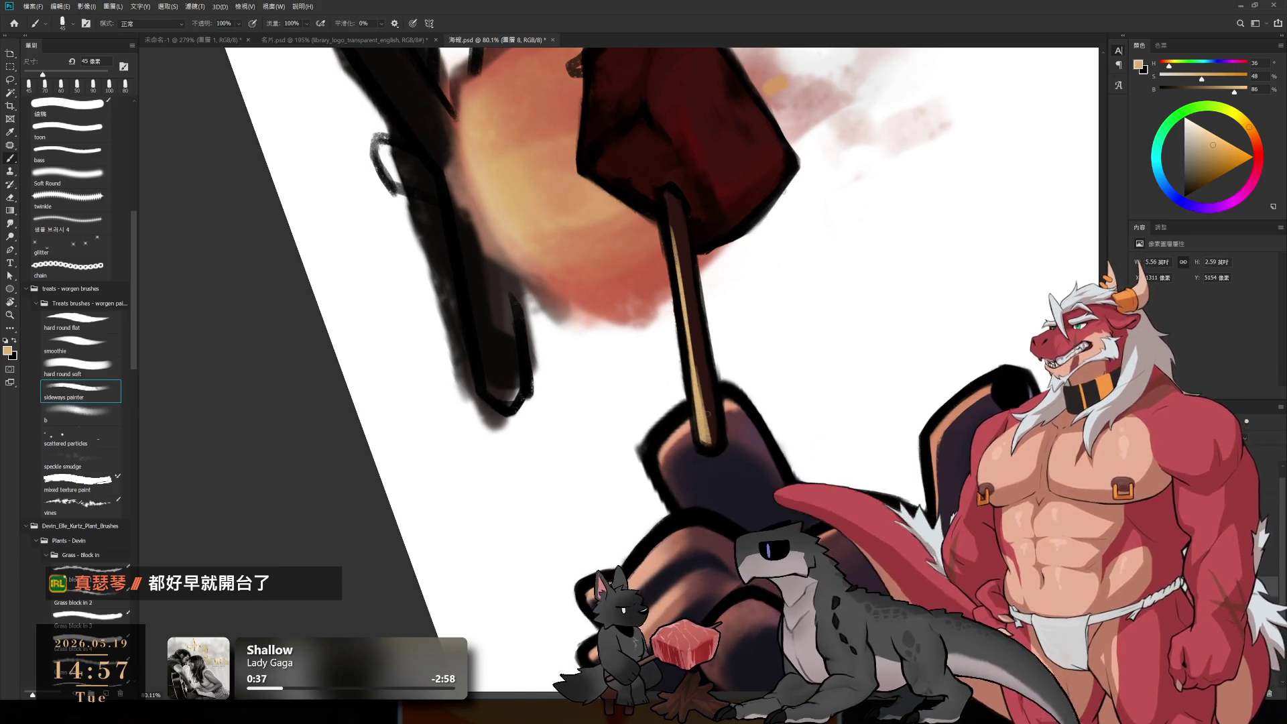
Step: Paint dark red-brown along the stick's lower edge and upper left edge
{"action": "left_click", "coordinate": [713, 382], "text": "alt"}
{"action": "left_click_drag", "start_coordinate": [699, 366], "coordinate": [714, 450]}
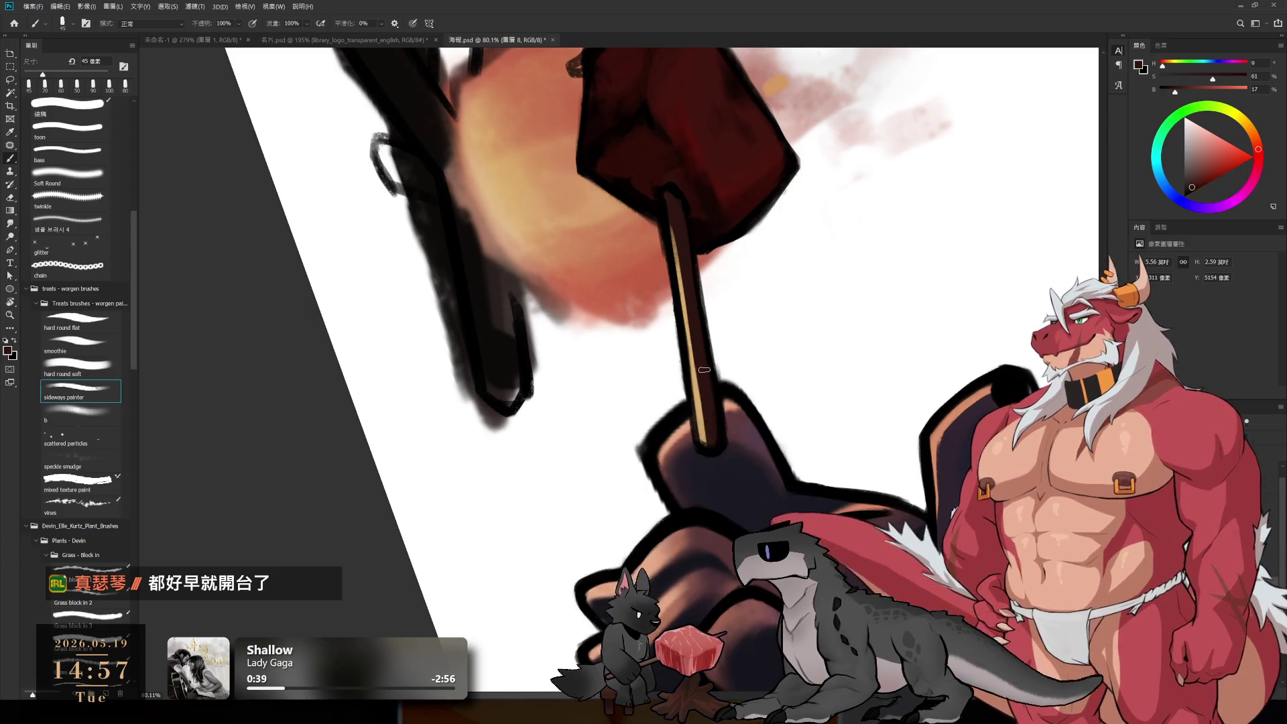
{"action": "left_click_drag", "start_coordinate": [673, 231], "coordinate": [697, 332]}
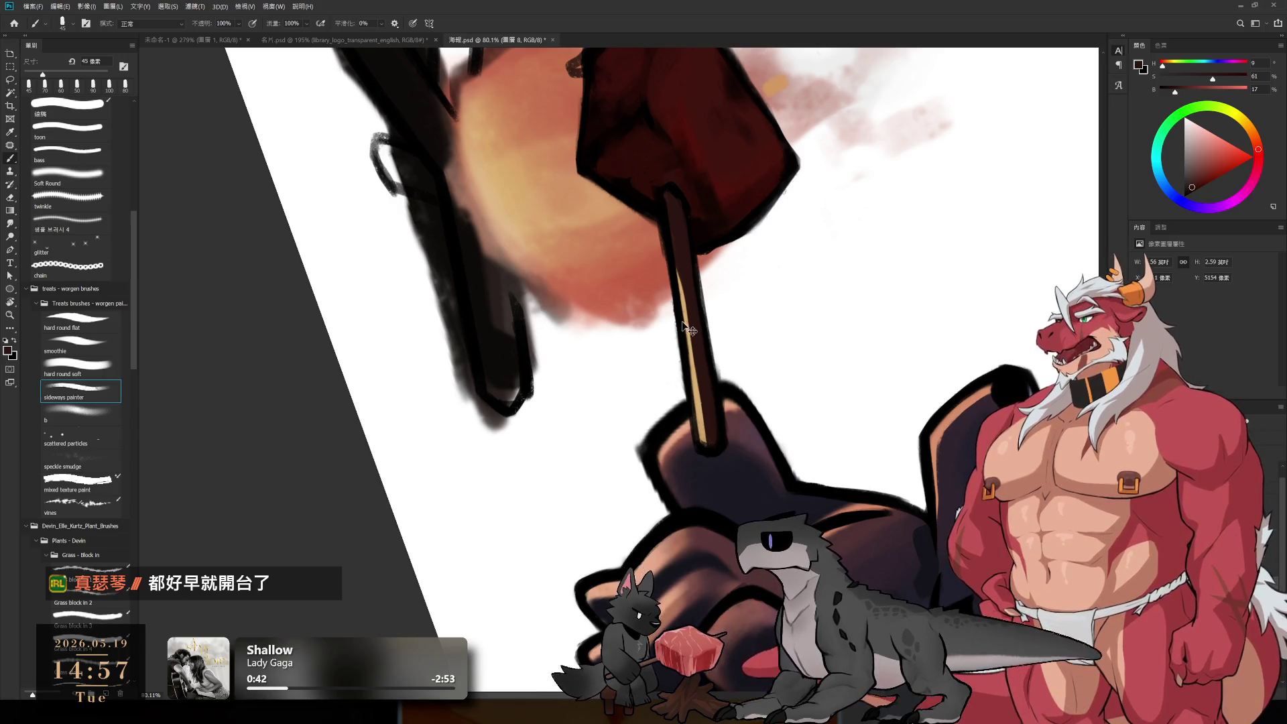
{"action": "scroll", "coordinate": [682, 283], "scroll_direction": "up", "scroll_amount": 2}
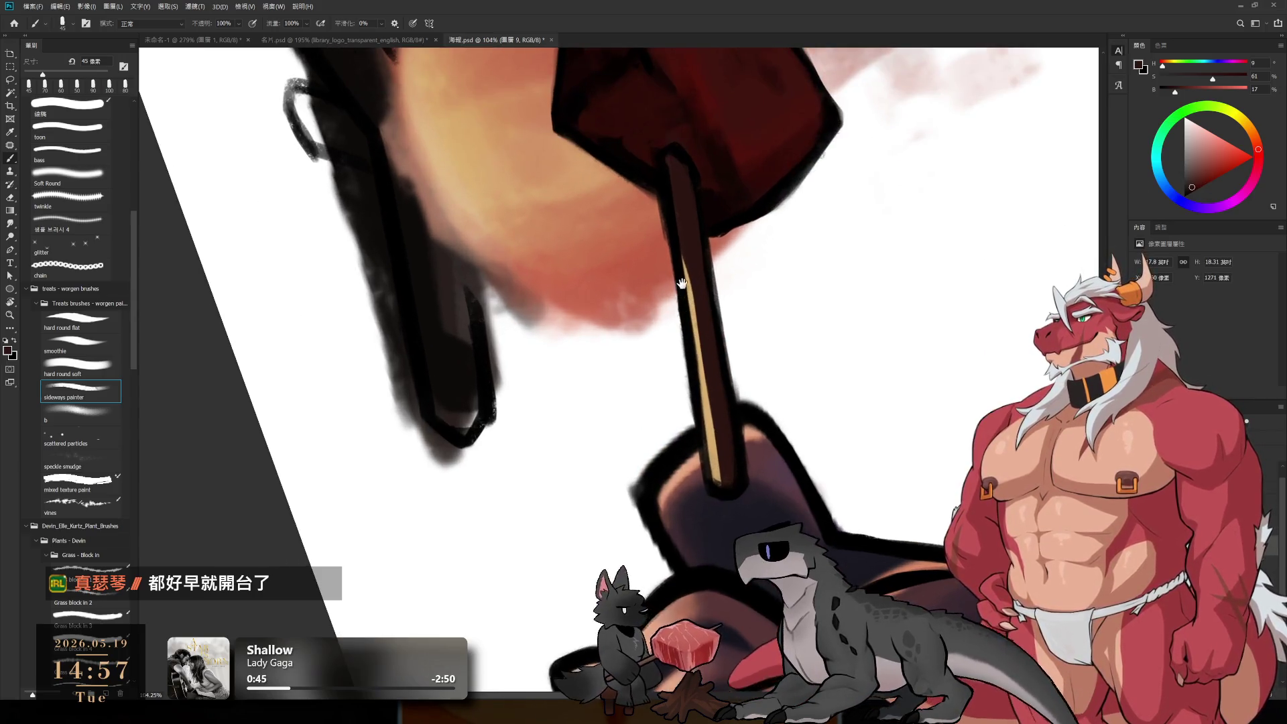
{"action": "left_click_drag", "start_coordinate": [681, 284], "coordinate": [690, 368]}
Step: Lightly erase the tan highlight at 80 px to soften the stick's lower edge
{"action": "key", "text": "e"}
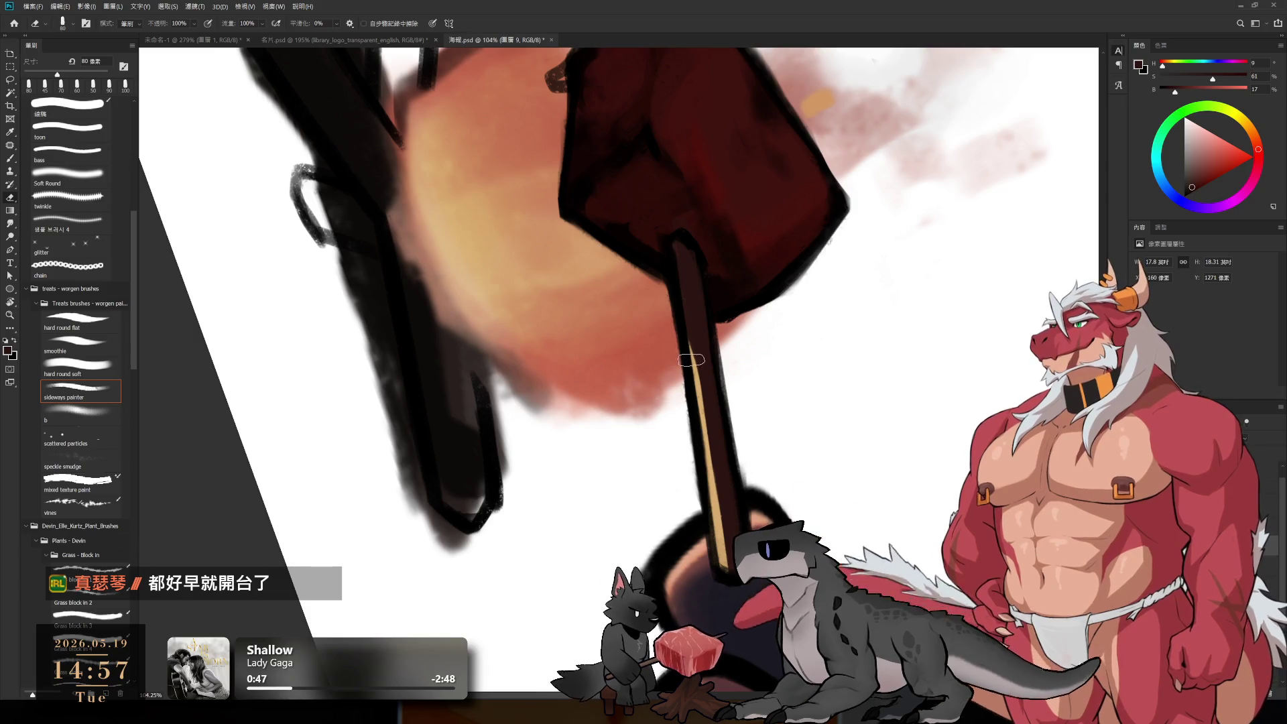
{"action": "left_click_drag", "start_coordinate": [691, 328], "coordinate": [712, 471]}
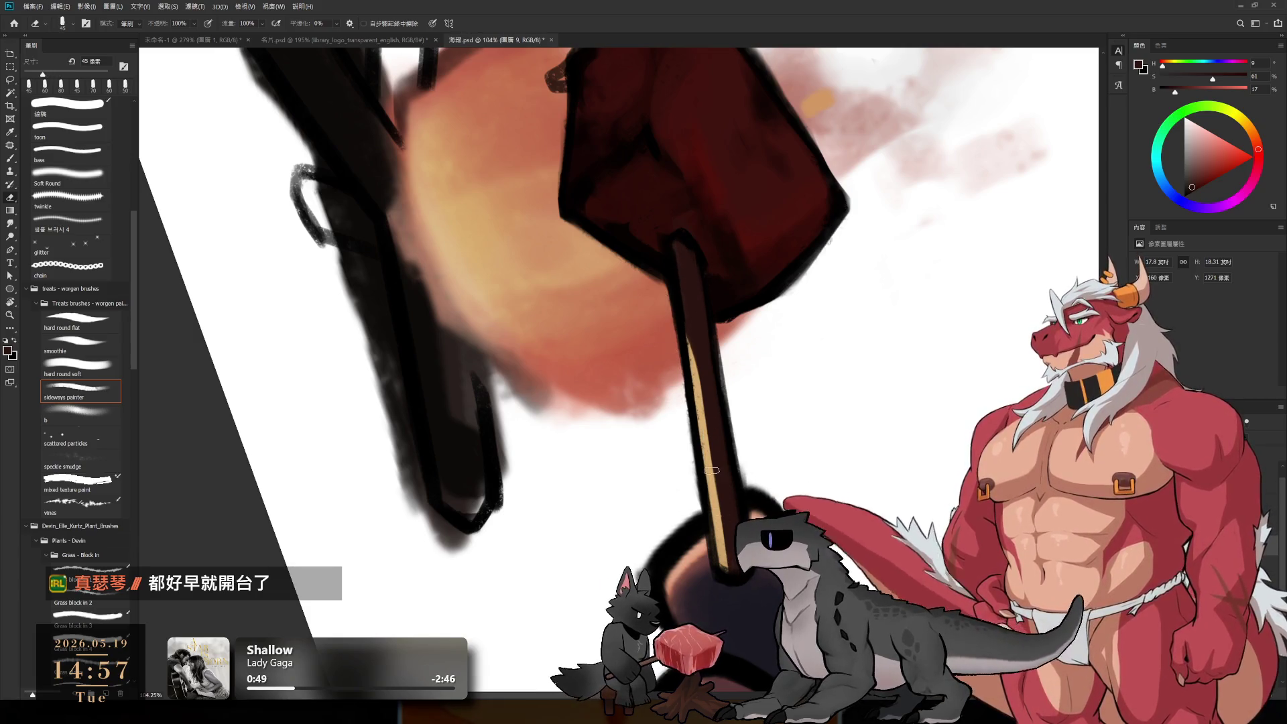
{"action": "left_click_drag", "start_coordinate": [701, 415], "coordinate": [704, 473]}
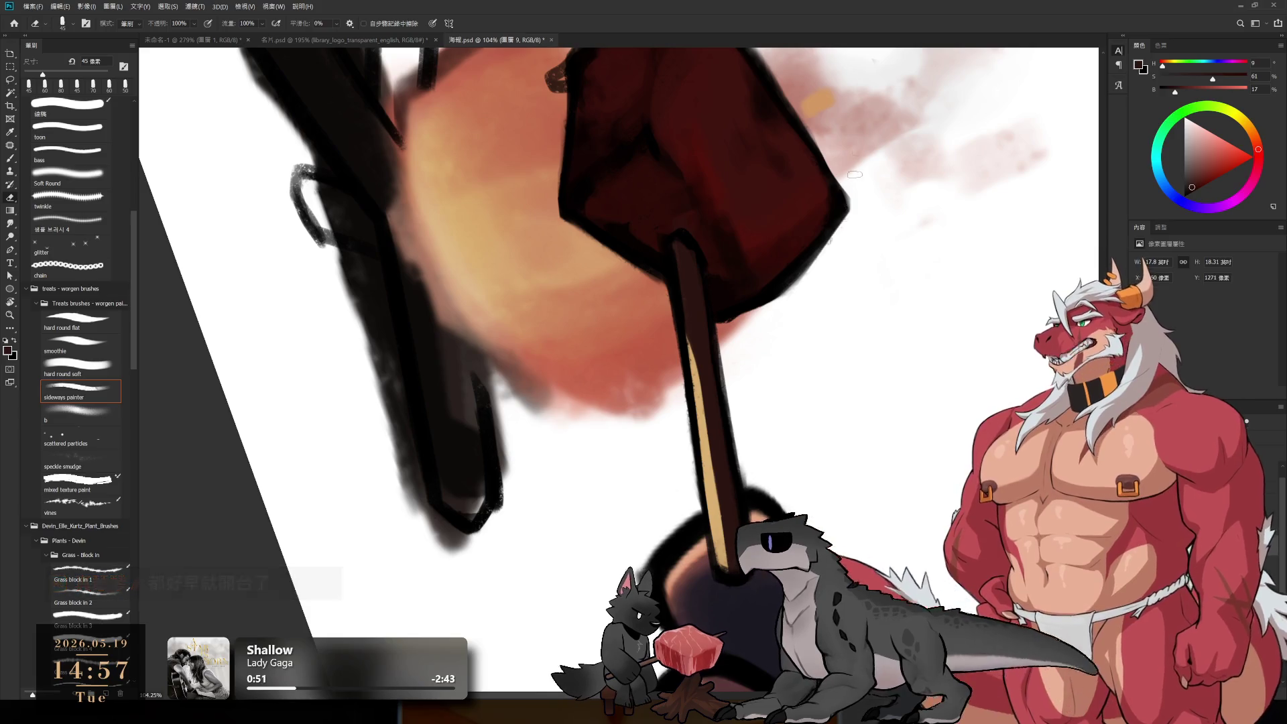
{"action": "key", "text": "d"}
{"action": "key", "text": "b"}
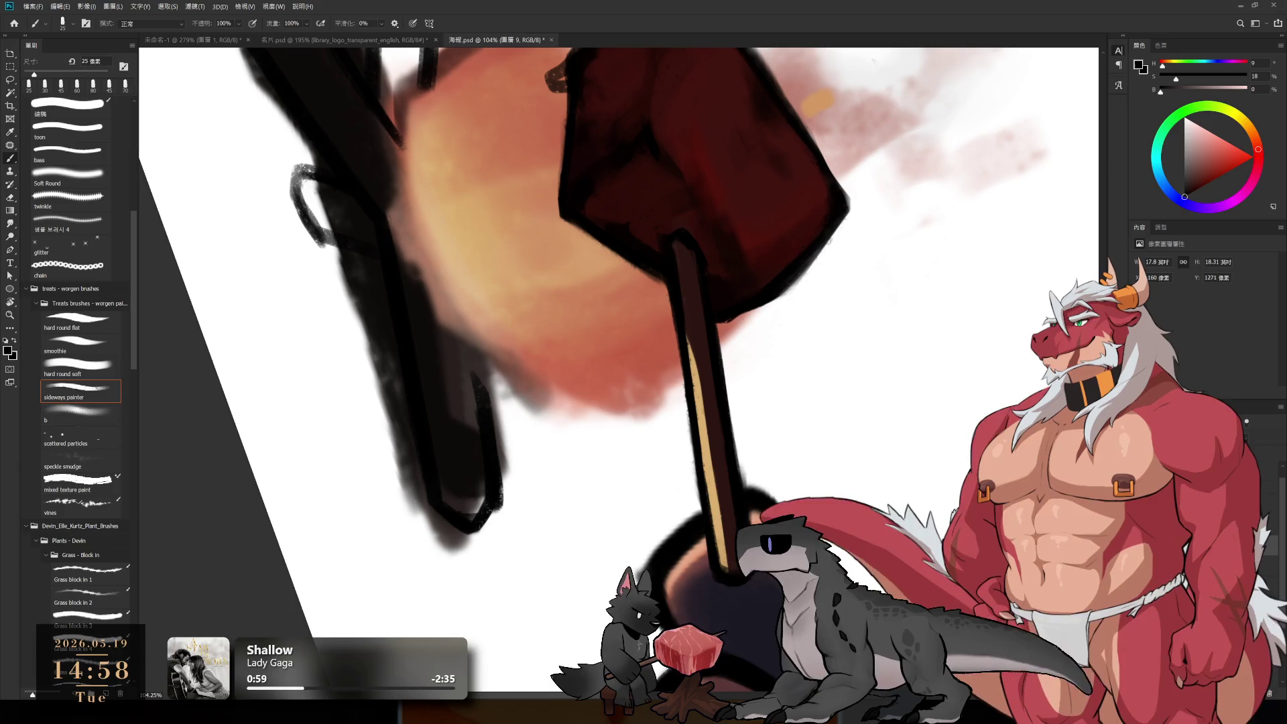
{"action": "key", "text": "e"}
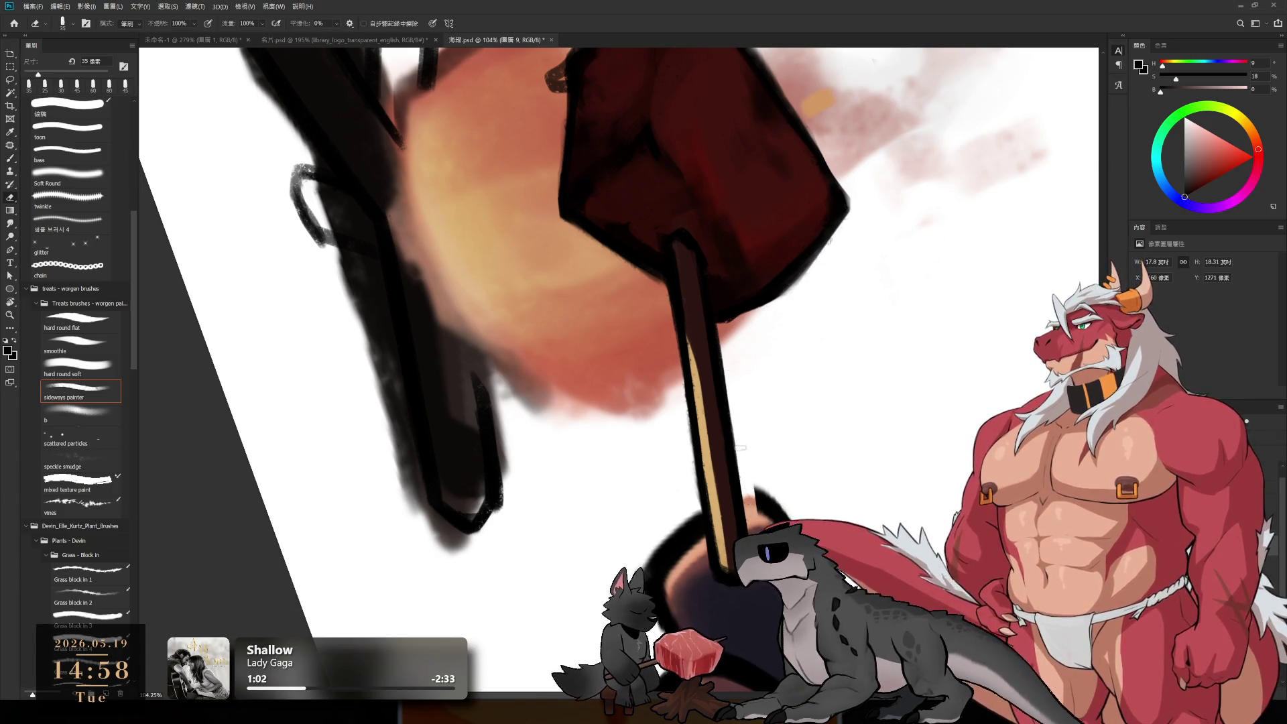
Step: Rotate, pan and zoom the view onto the stick and the wolf's paw
{"action": "key", "text": "r"}
{"action": "mouse_move", "coordinate": [755, 499]}
{"action": "left_mouse_down"}
{"action": "mouse_move", "coordinate": [898, 335]}
{"action": "mouse_move", "coordinate": [512, 275]}
{"action": "left_mouse_up"}
{"action": "left_click_drag", "start_coordinate": [636, 244], "coordinate": [706, 462]}
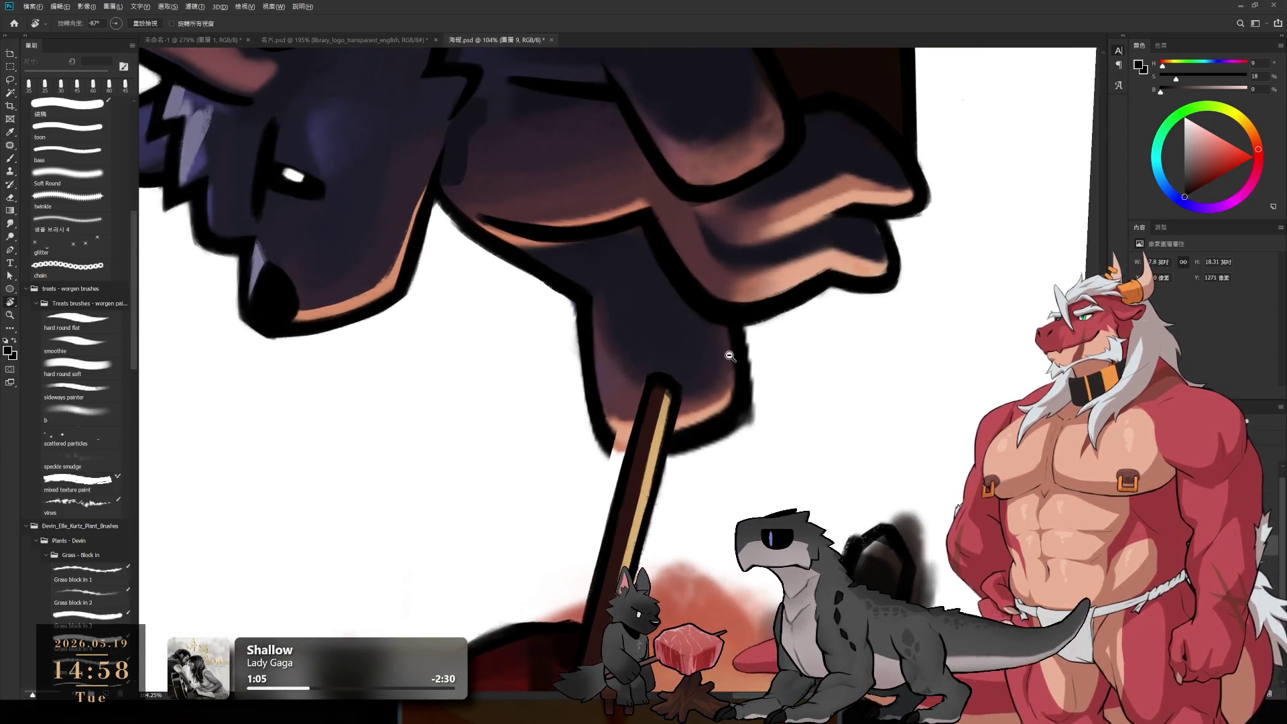
{"action": "left_click_drag", "start_coordinate": [729, 356], "coordinate": [741, 345]}
{"action": "key", "text": "e"}
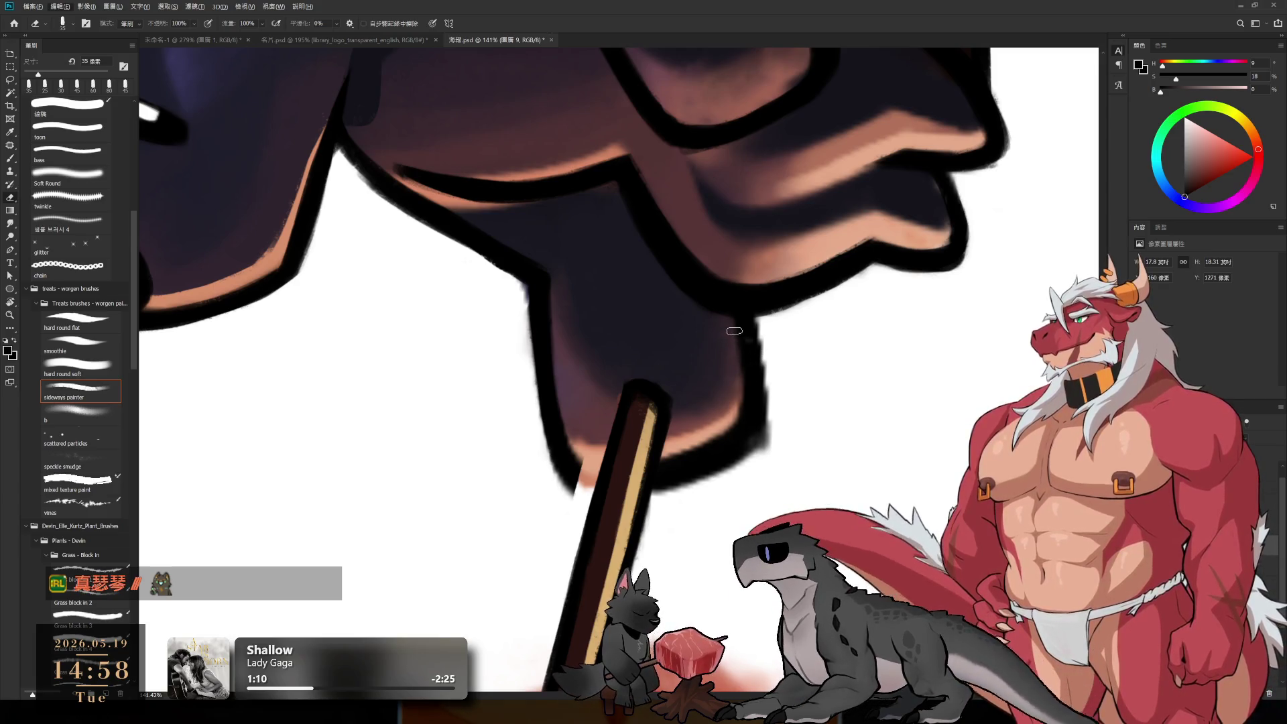
Step: Fine-tune the view rotation and set the eraser to 80 px
{"action": "key", "text": "r"}
{"action": "mouse_move", "coordinate": [753, 348]}
{"action": "left_mouse_down"}
{"action": "mouse_move", "coordinate": [723, 368]}
{"action": "mouse_move", "coordinate": [761, 290]}
{"action": "mouse_move", "coordinate": [732, 329]}
{"action": "left_mouse_up"}
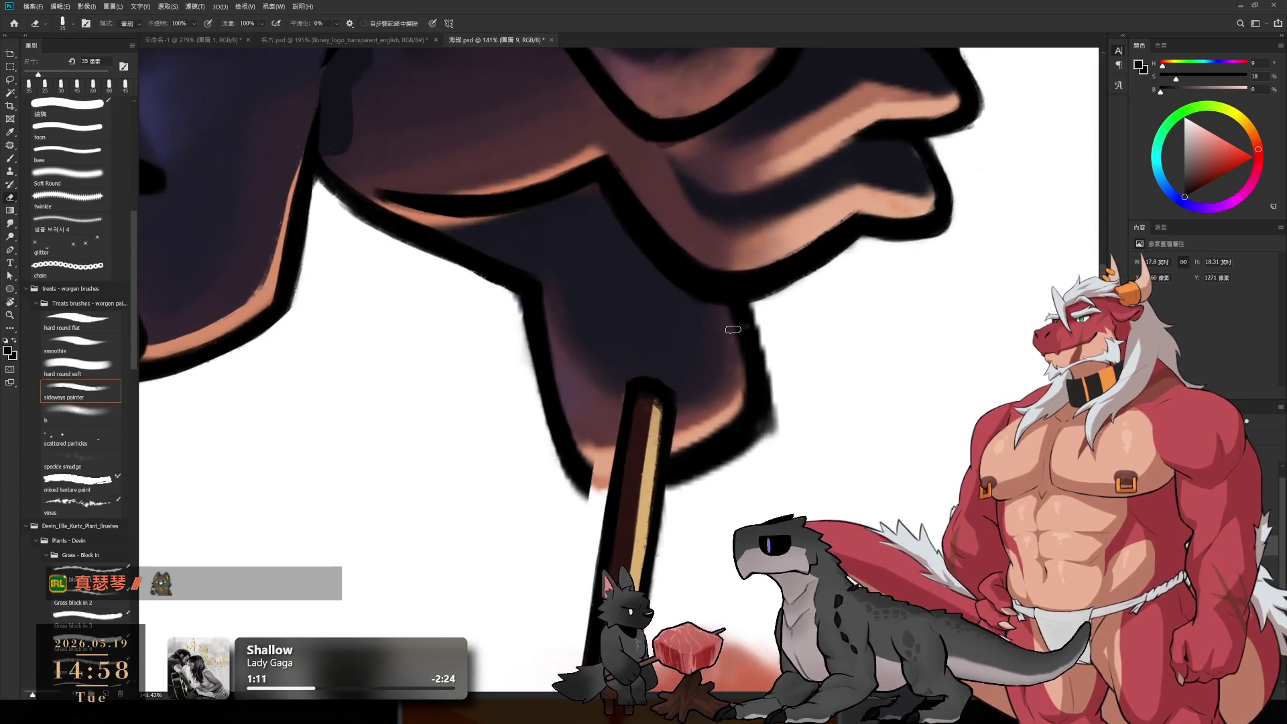
{"action": "key", "text": "bracketright"}
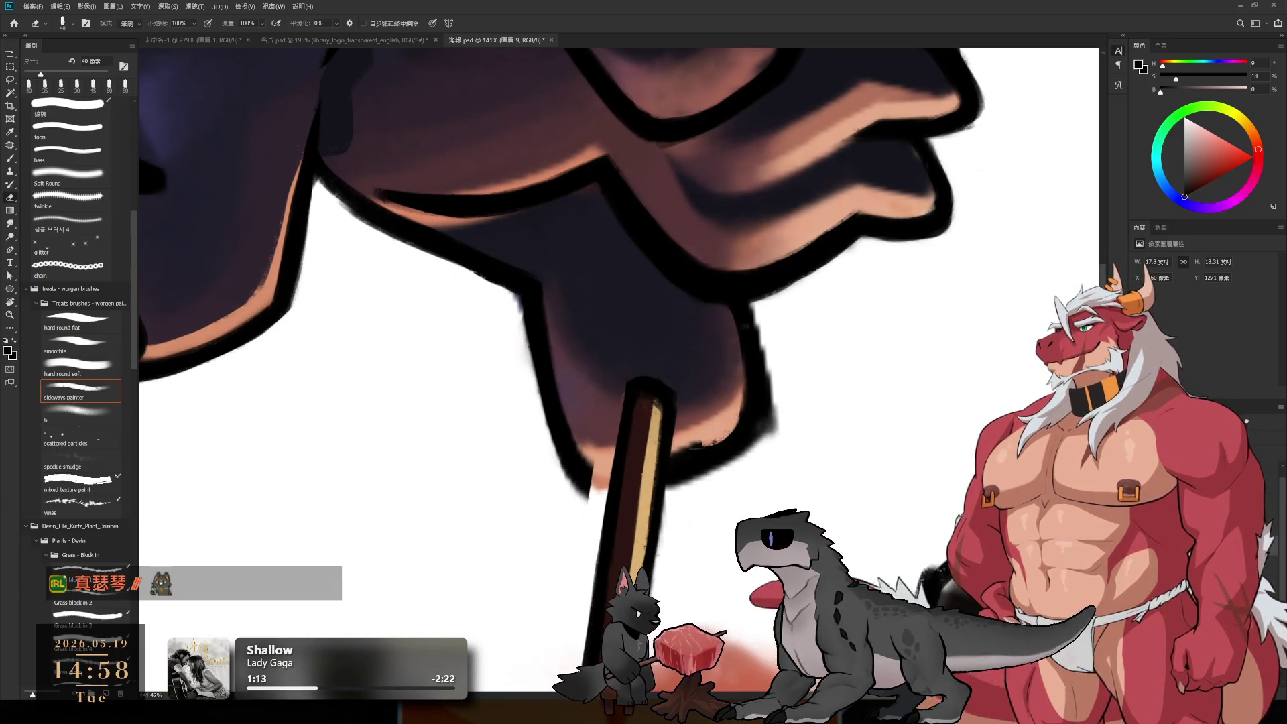
{"action": "key", "text": "r"}
{"action": "left_click_drag", "start_coordinate": [813, 368], "coordinate": [590, 601]}
{"action": "mouse_move", "coordinate": [653, 431]}
{"action": "left_mouse_down"}
{"action": "mouse_move", "coordinate": [623, 483]}
{"action": "mouse_move", "coordinate": [608, 434]}
{"action": "left_mouse_up"}
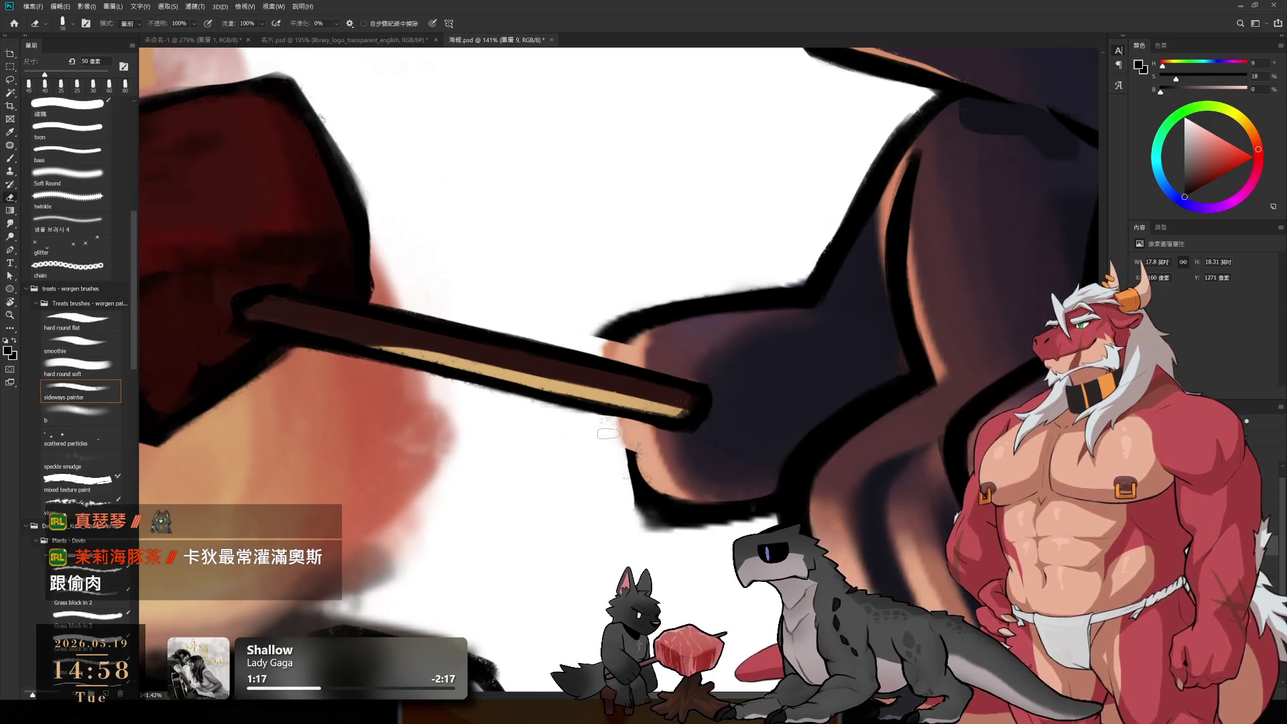
{"action": "key", "text": "bracketright"}
{"action": "key", "text": "bracketright"}
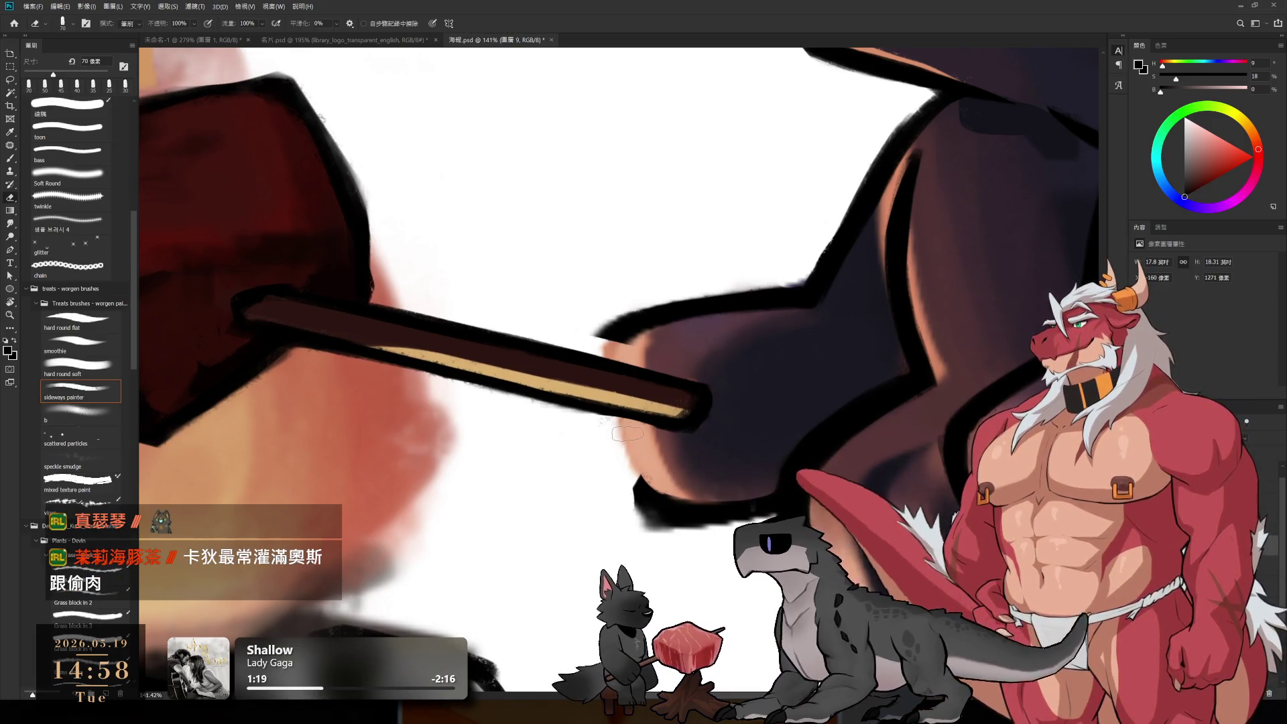
{"action": "key", "text": "bracketright"}
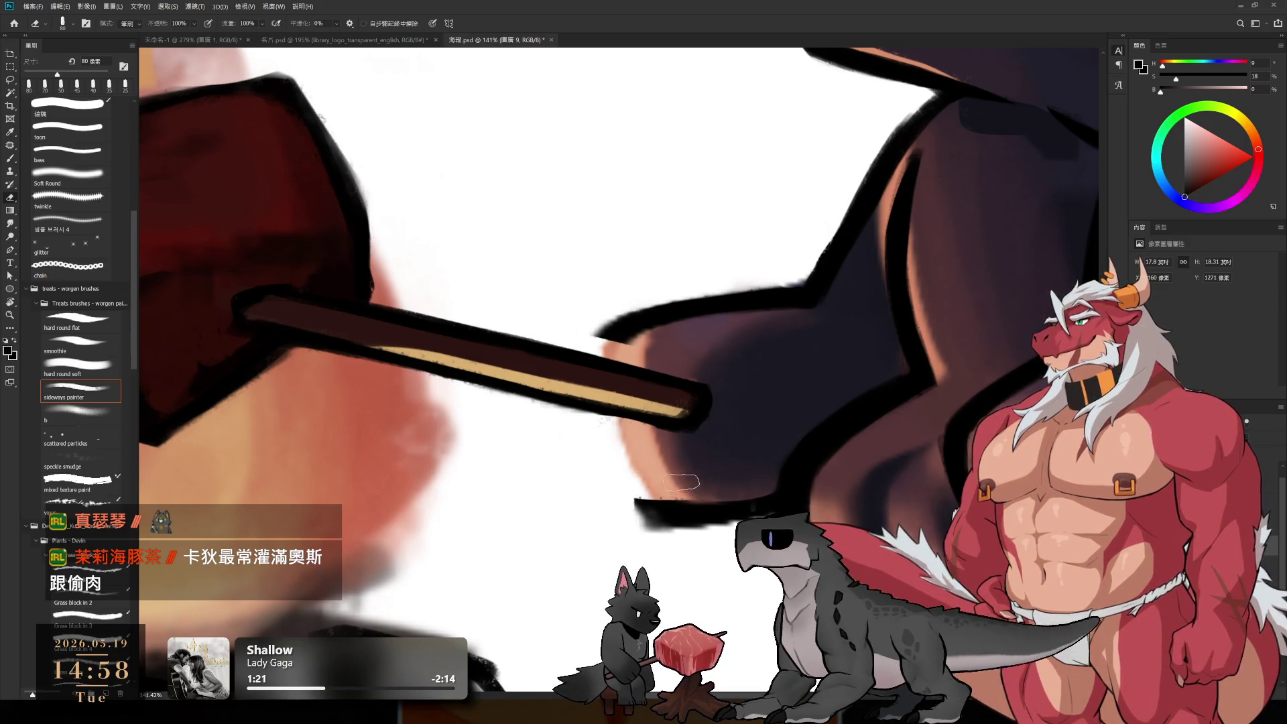
Step: Draw a bold black outline down the dark shape's left edge, redoing it cleanly
{"action": "key", "text": "b"}
{"action": "key", "text": "e"}
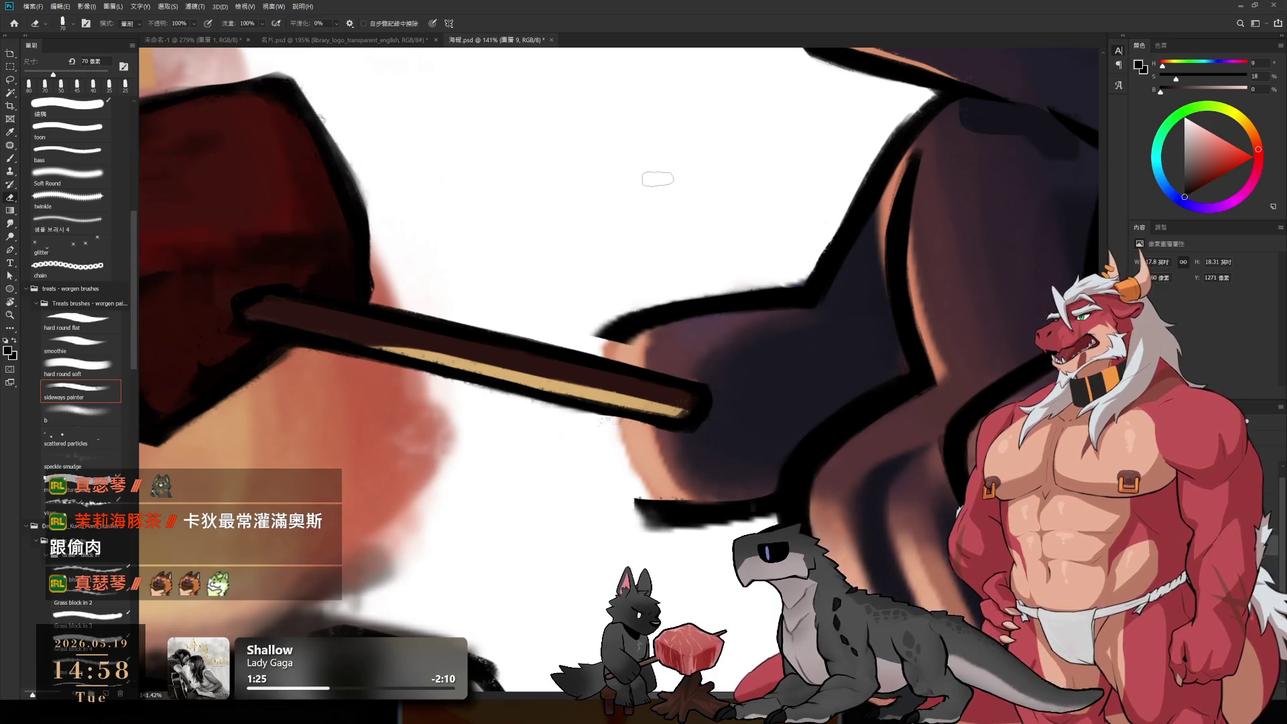
{"action": "key", "text": "bracketleft"}
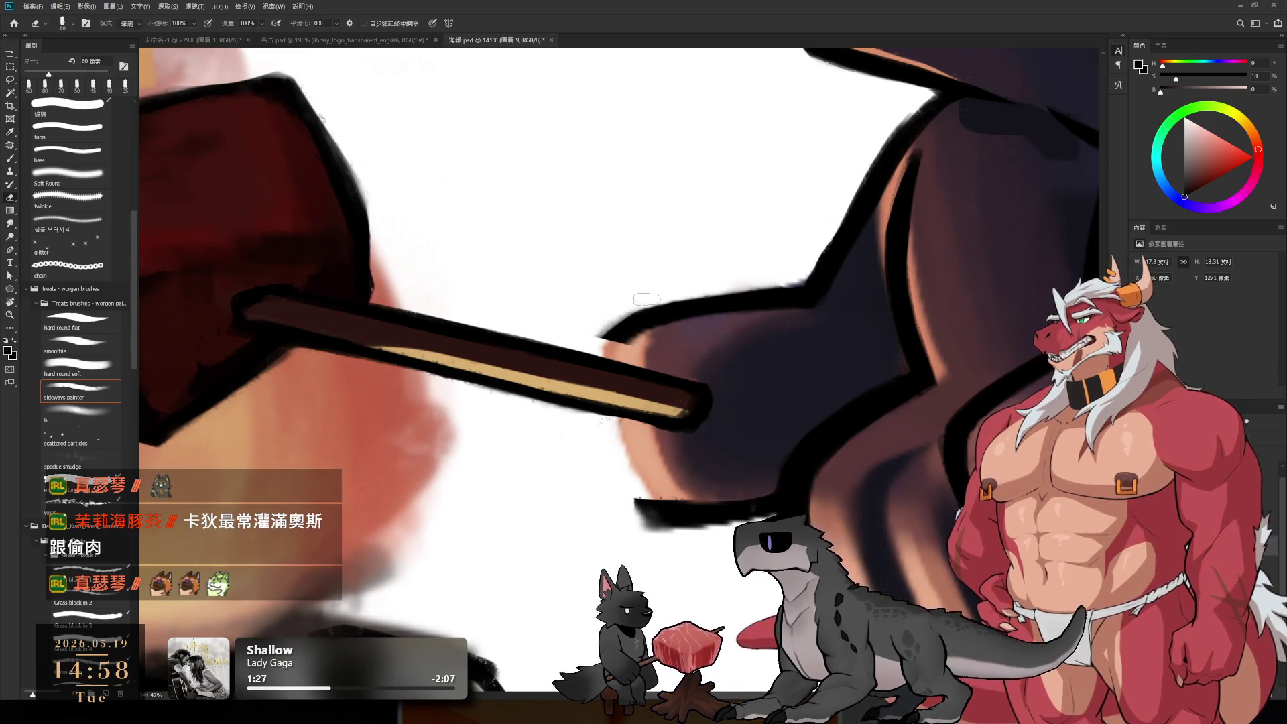
{"action": "key", "text": "b"}
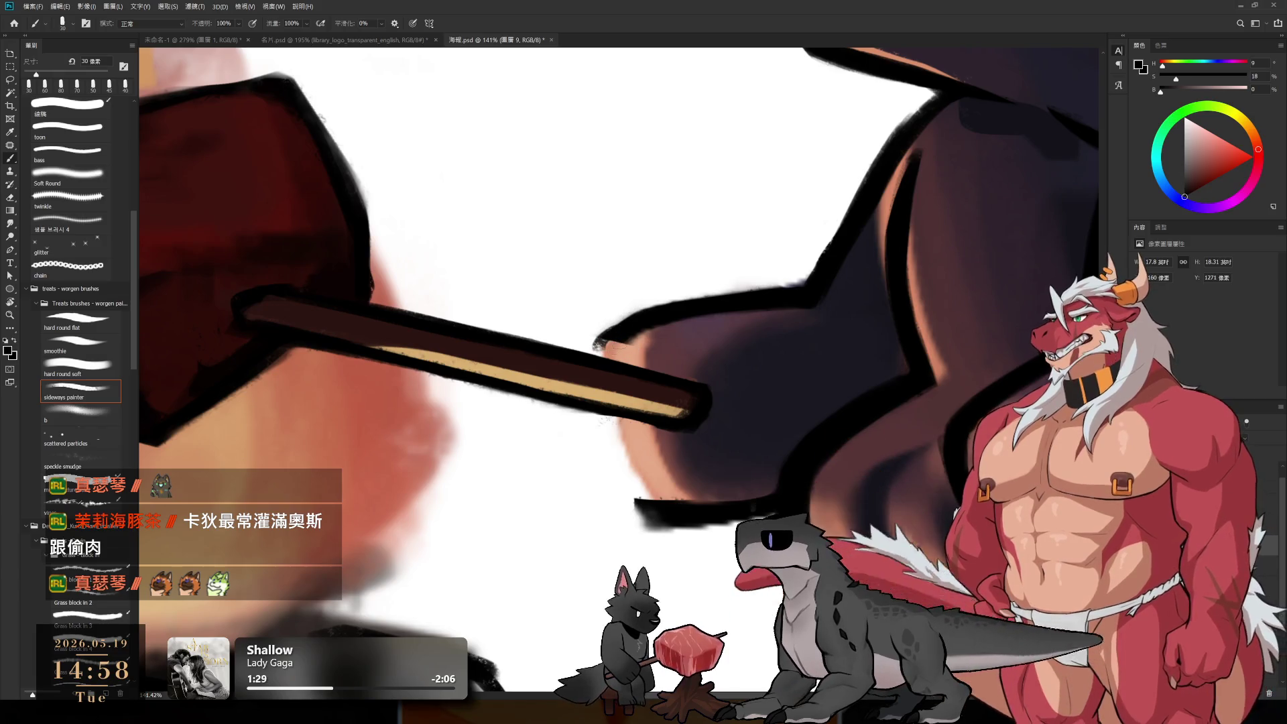
{"action": "key", "text": "bracketright"}
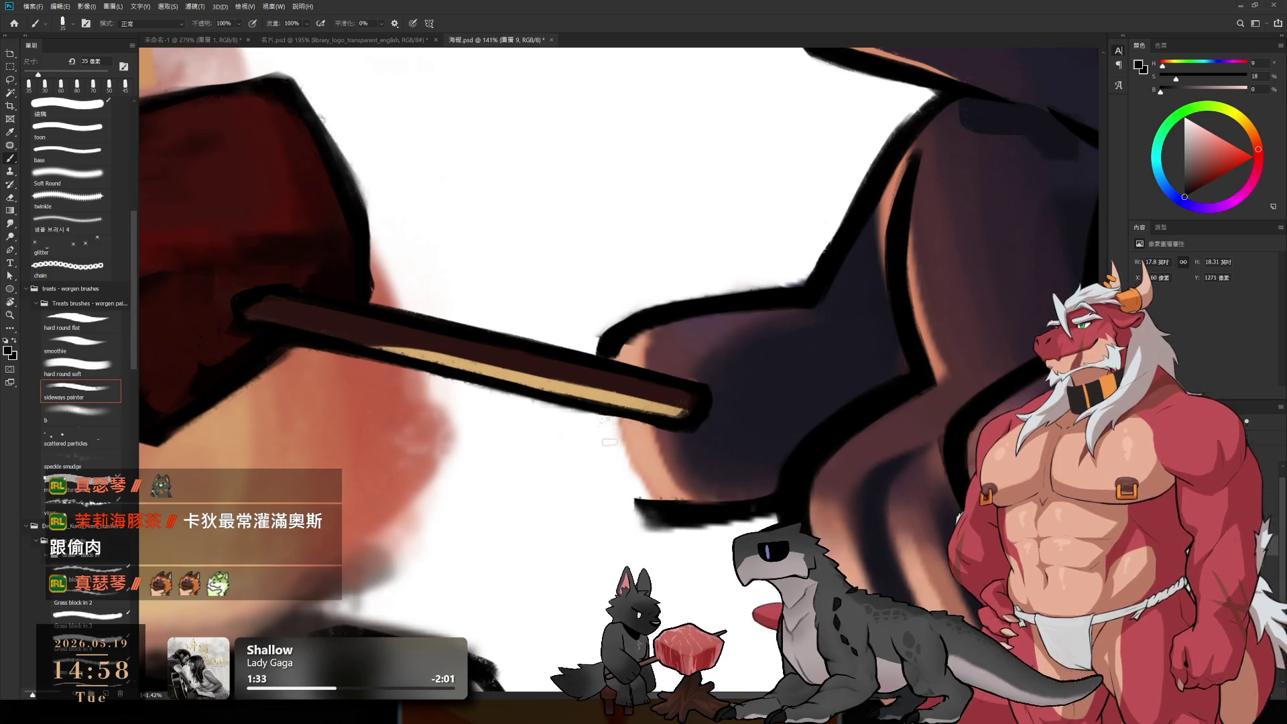
{"action": "left_click_drag", "start_coordinate": [600, 415], "coordinate": [635, 515]}
{"action": "key", "text": "ctrl+z"}
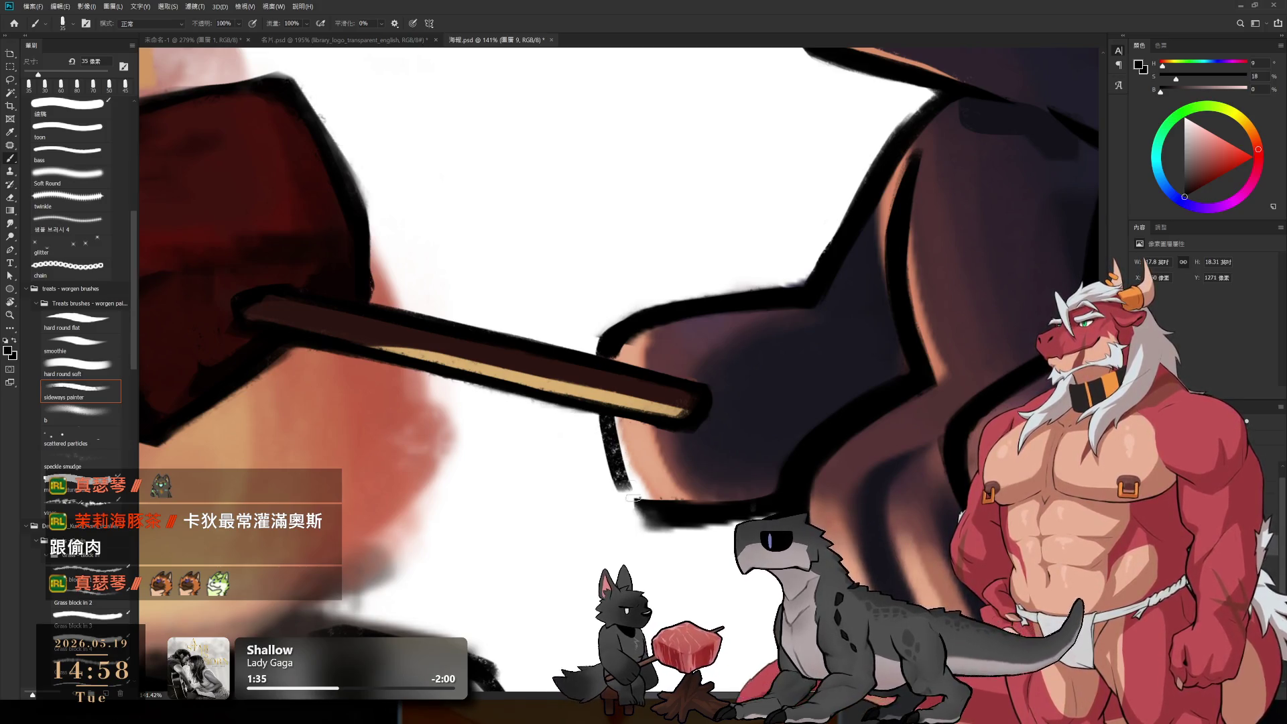
{"action": "left_click_drag", "start_coordinate": [600, 417], "coordinate": [642, 506]}
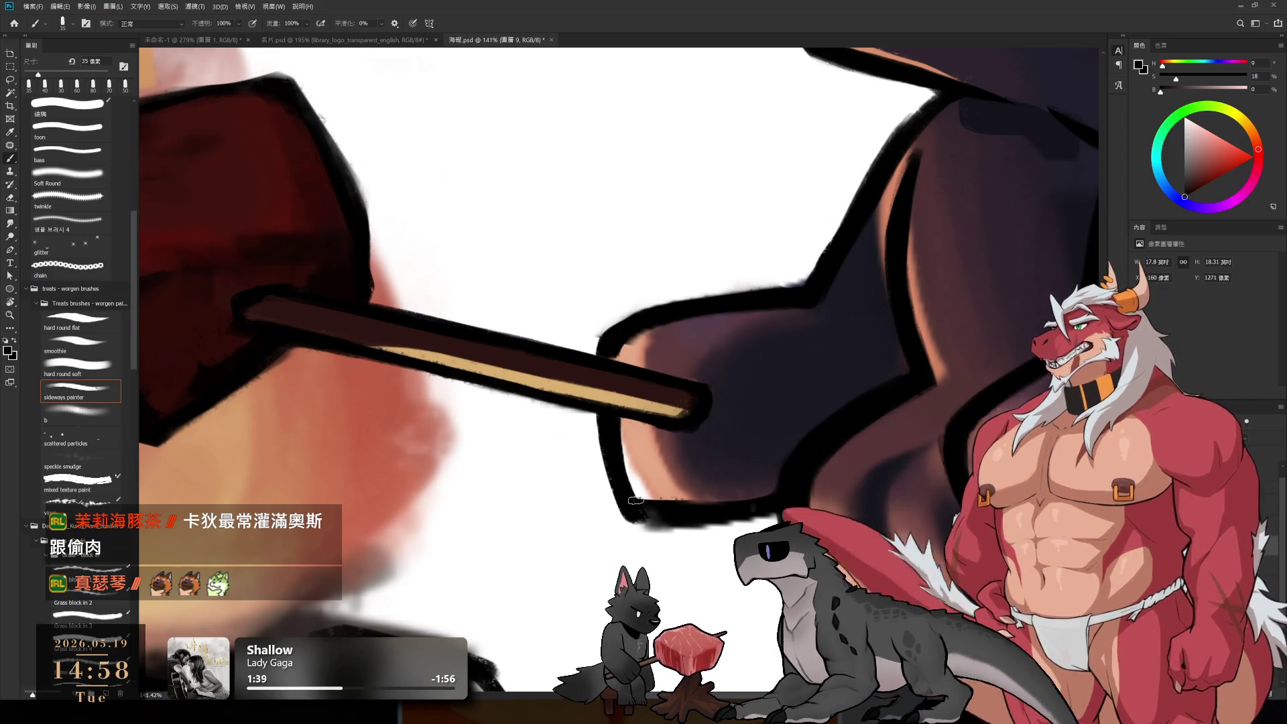
{"action": "key", "text": "r"}
{"action": "mouse_move", "coordinate": [653, 520]}
{"action": "left_mouse_down"}
{"action": "mouse_move", "coordinate": [697, 442]}
{"action": "mouse_move", "coordinate": [775, 391]}
{"action": "mouse_move", "coordinate": [771, 375]}
{"action": "left_mouse_up"}
{"action": "key", "text": "e"}
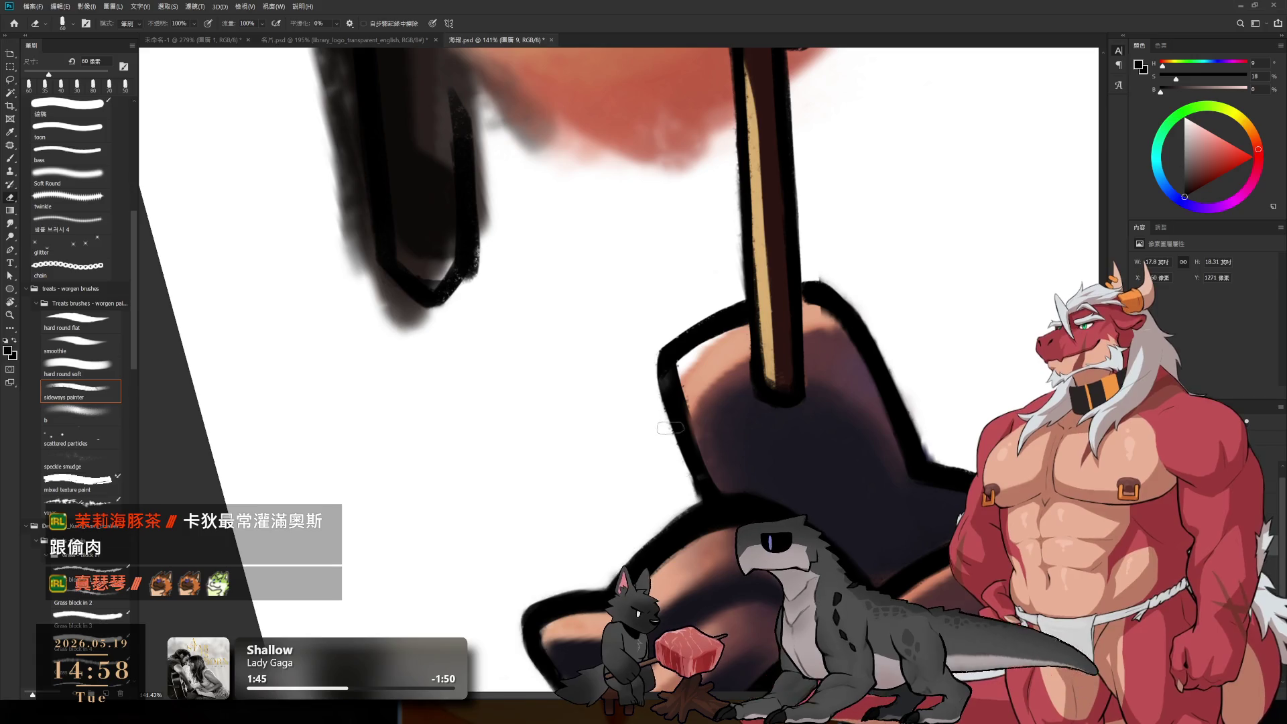
Step: Rotate the view 15° clockwise and darken the paw outline's top-right edge
{"action": "key", "text": "b"}
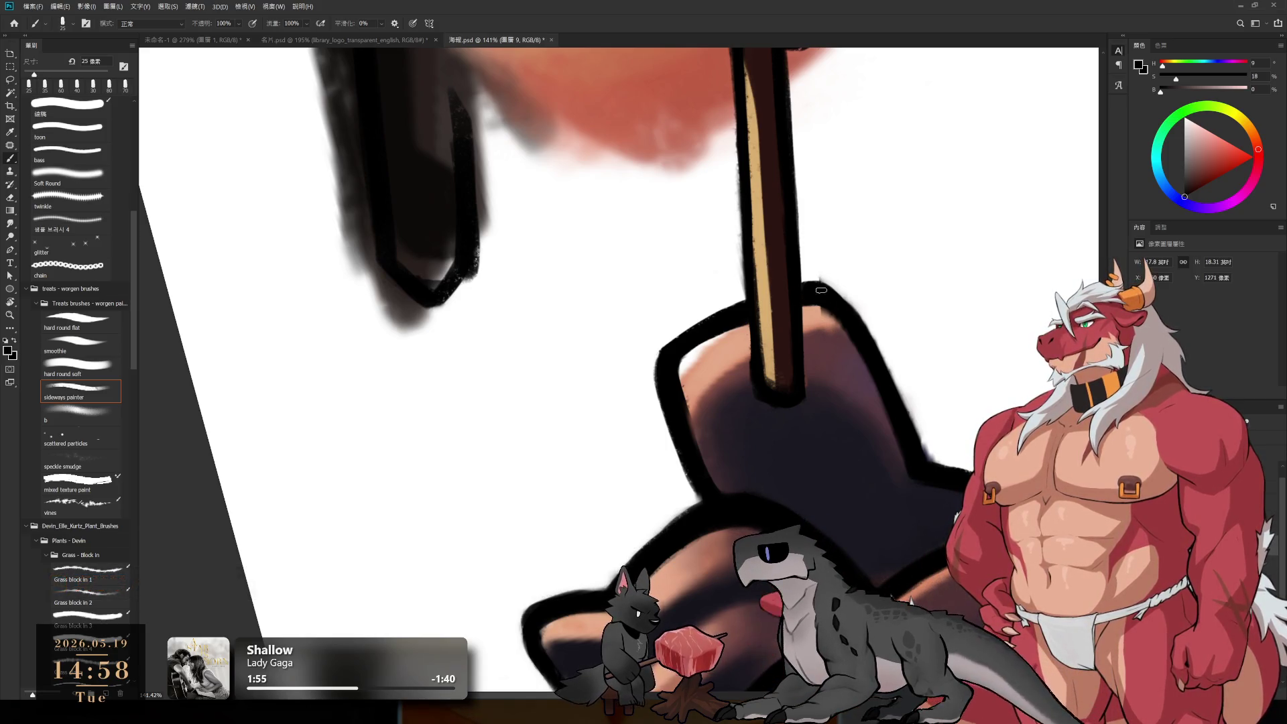
{"action": "key", "text": "r"}
{"action": "left_click_drag", "start_coordinate": [867, 302], "coordinate": [876, 369]}
{"action": "key", "text": "e"}
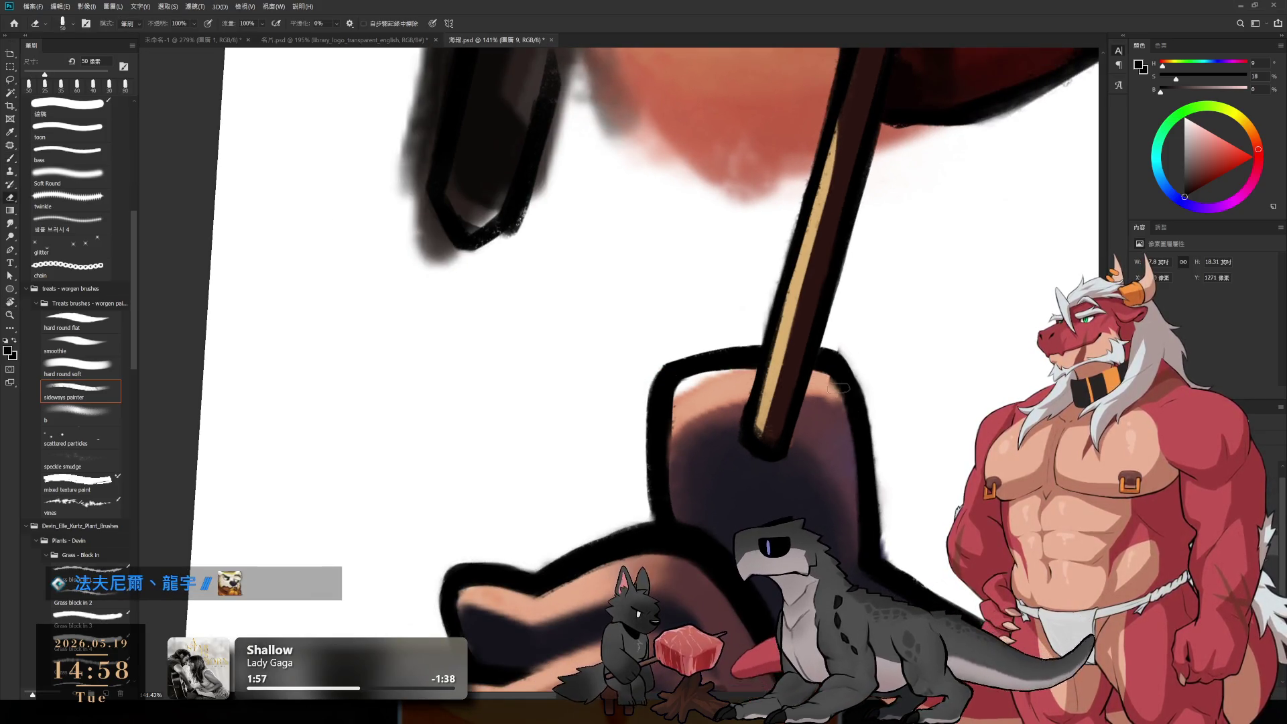
{"action": "key", "text": "bracketleft"}
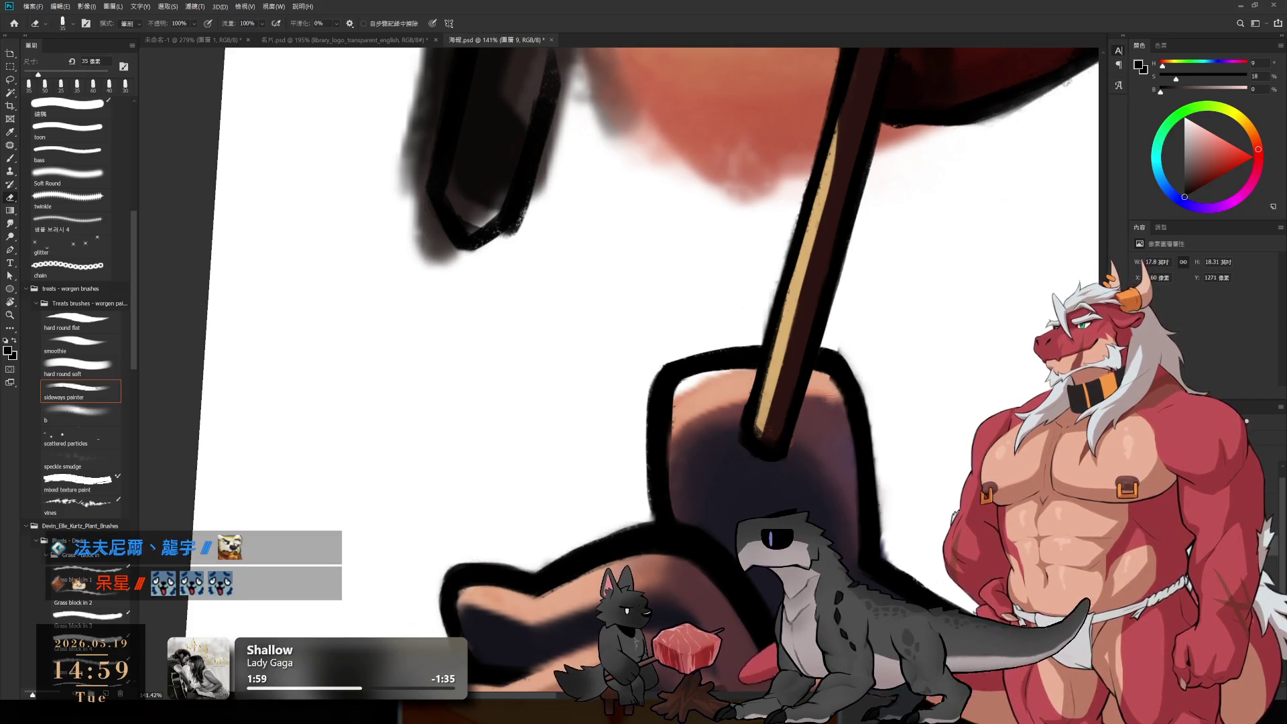
{"action": "scroll", "coordinate": [818, 333], "scroll_direction": "down", "scroll_amount": 2}
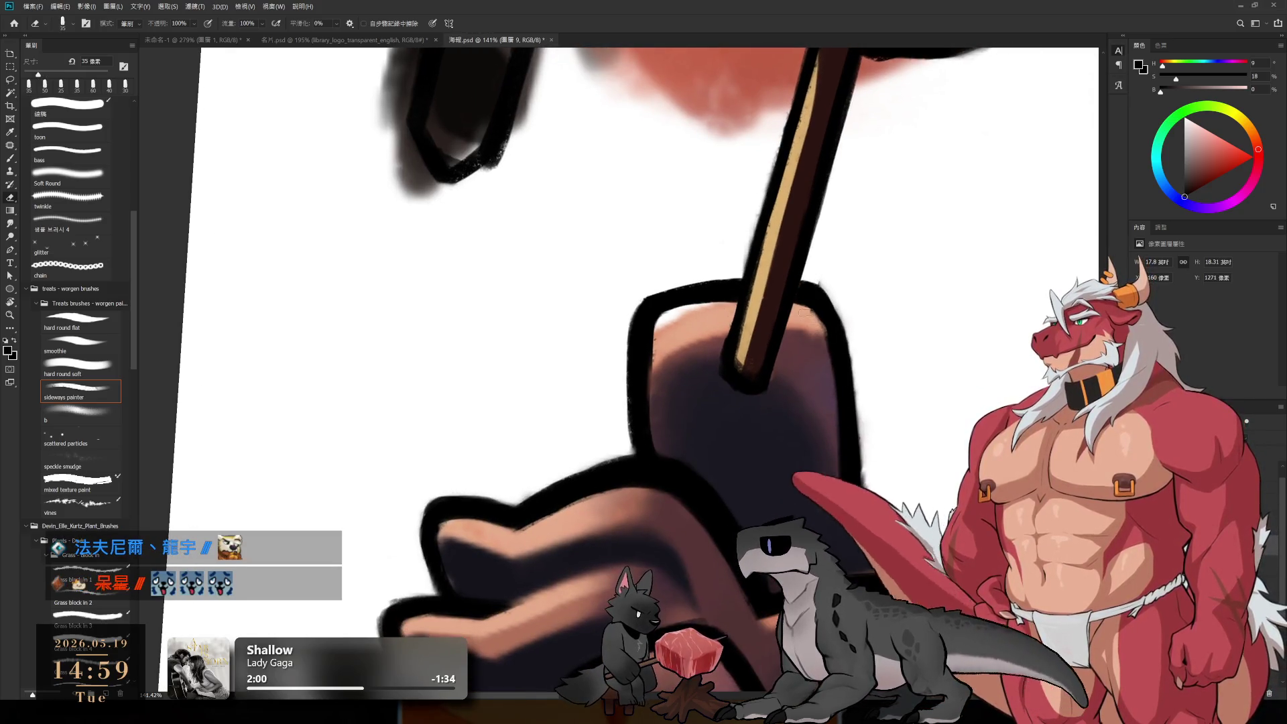
{"action": "key", "text": "b"}
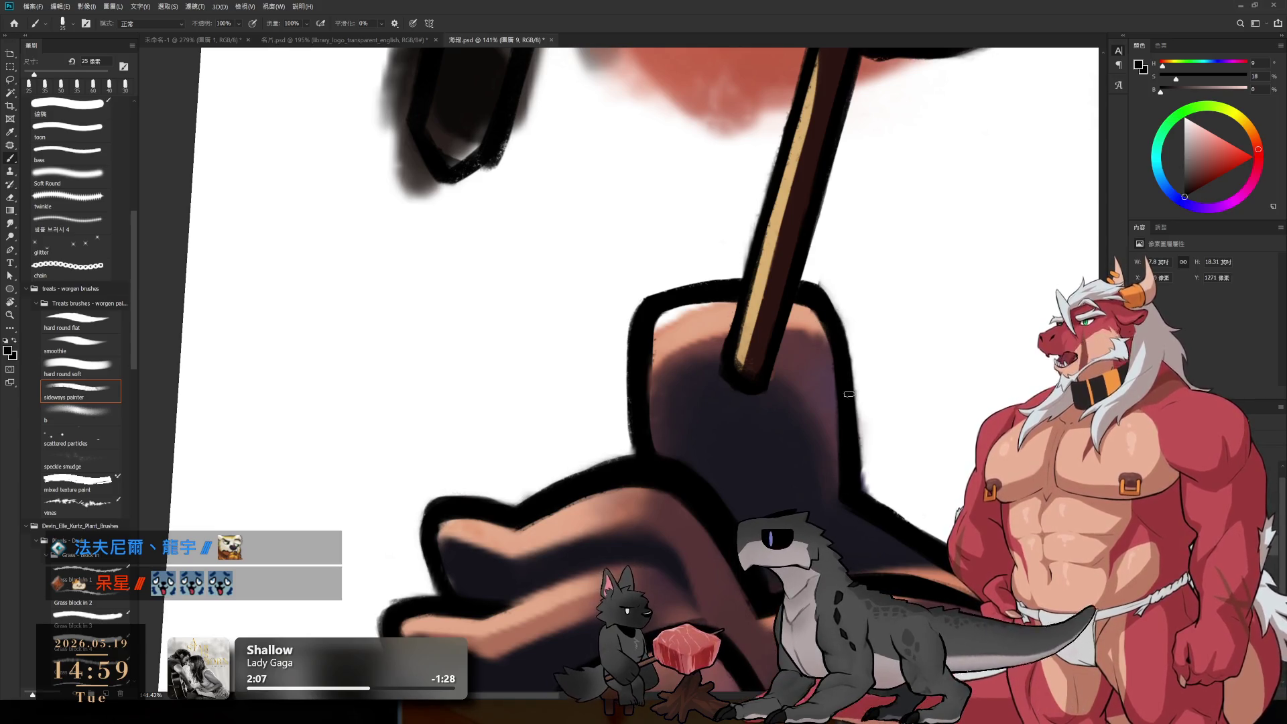
{"action": "mouse_move", "coordinate": [821, 288]}
{"action": "left_mouse_down"}
{"action": "mouse_move", "coordinate": [842, 349]}
{"action": "mouse_move", "coordinate": [818, 313]}
{"action": "left_mouse_up"}
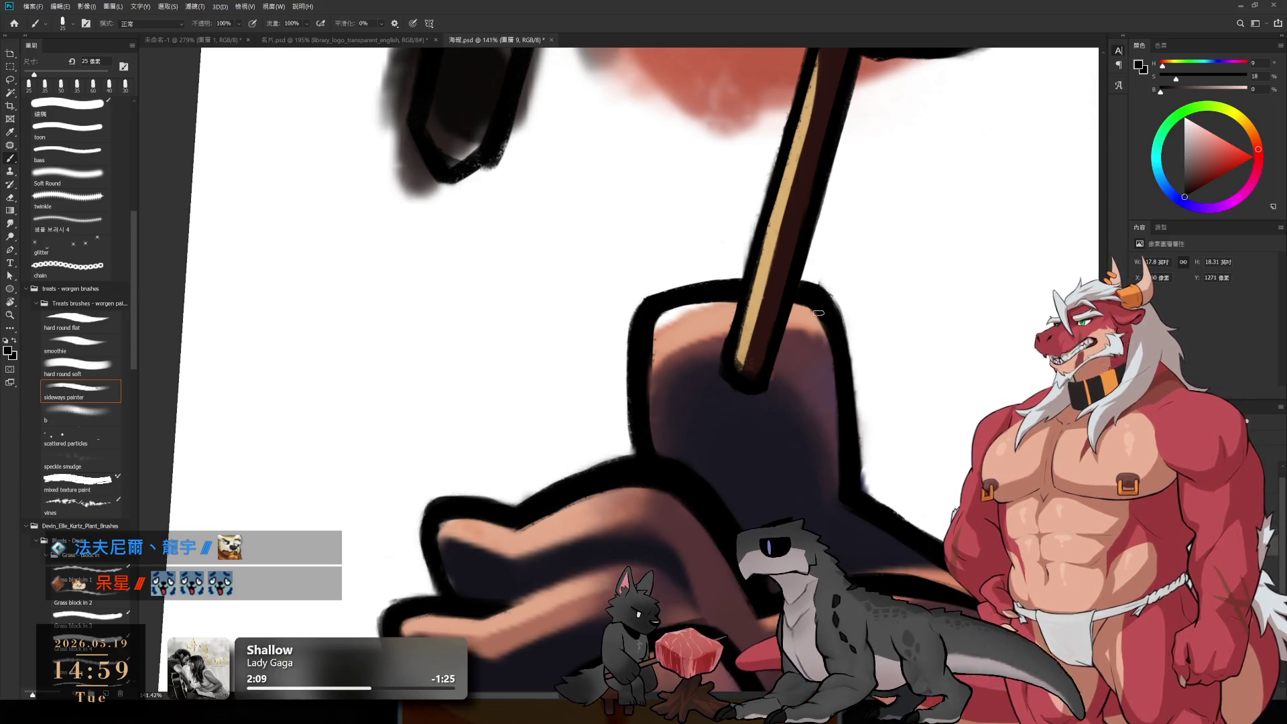
Step: Erase the dark fringe on the paw's right edge and redraw a thin dark outline there
{"action": "key", "text": "e"}
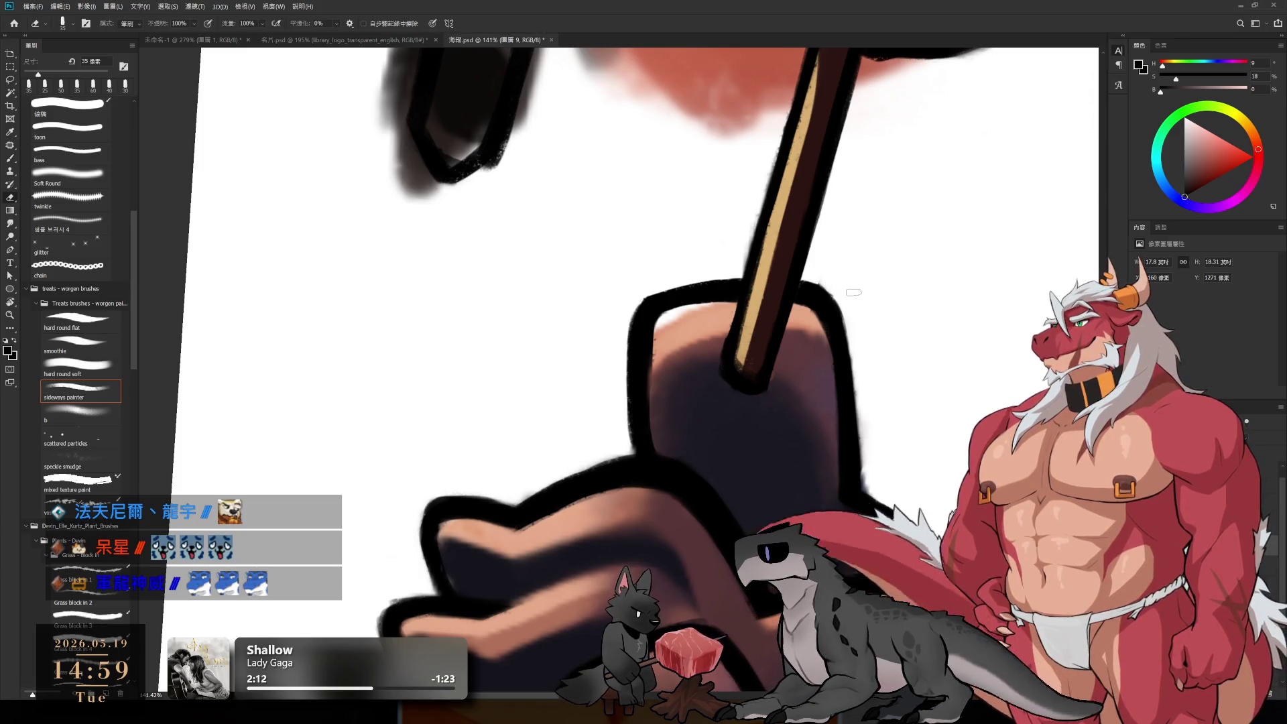
{"action": "mouse_move", "coordinate": [862, 468]}
{"action": "left_mouse_down"}
{"action": "mouse_move", "coordinate": [849, 349]}
{"action": "mouse_move", "coordinate": [860, 396]}
{"action": "left_mouse_up"}
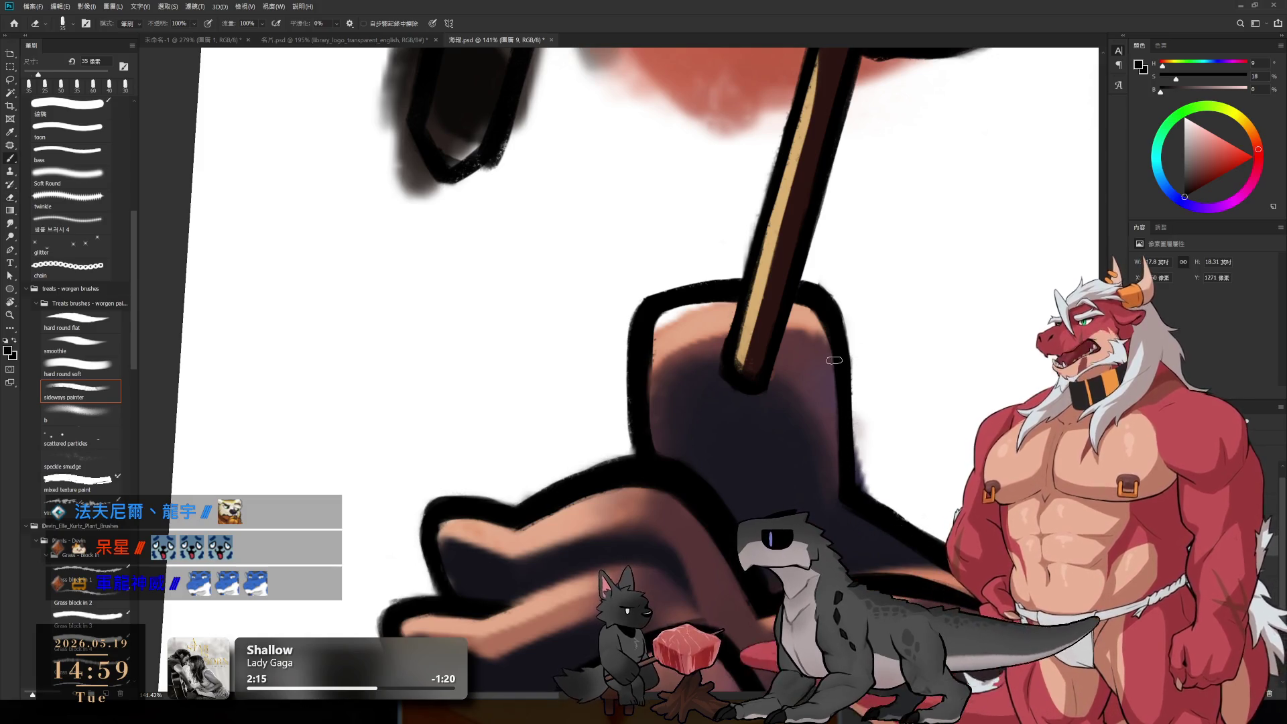
{"action": "key", "text": "b"}
{"action": "left_click_drag", "start_coordinate": [852, 370], "coordinate": [855, 451]}
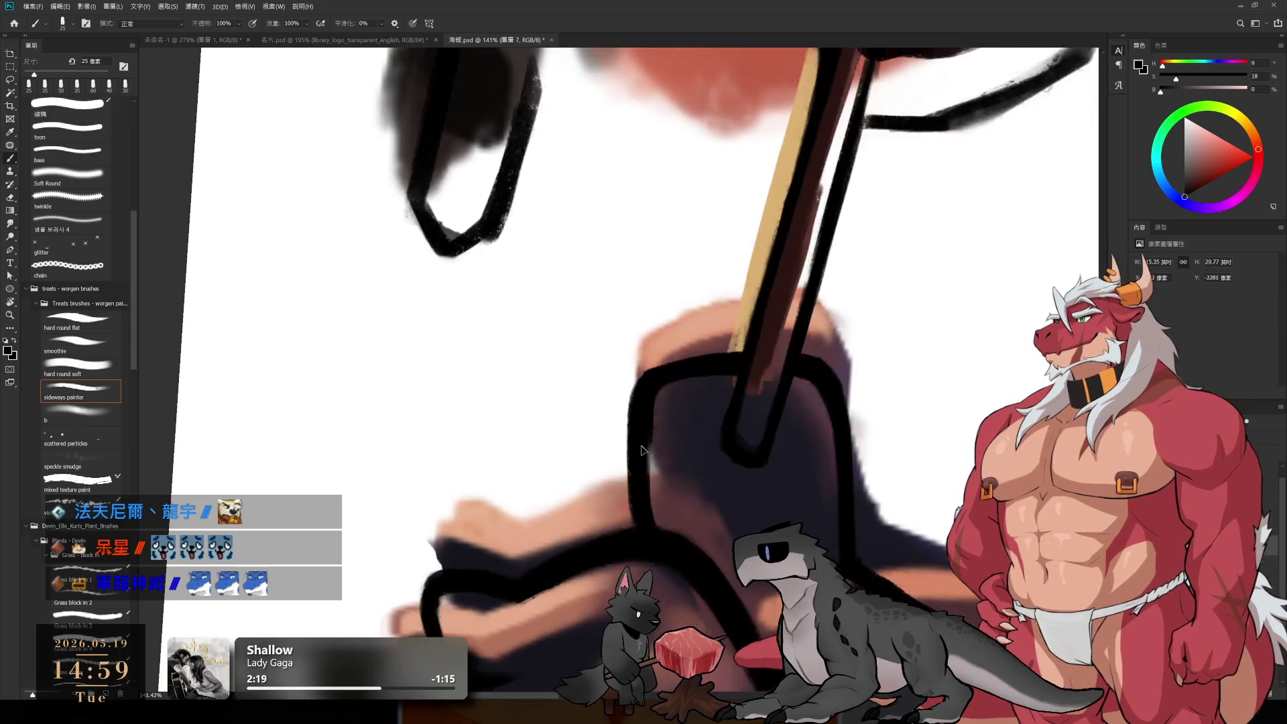
{"action": "key", "text": "e"}
{"action": "key", "text": "bracketright"}
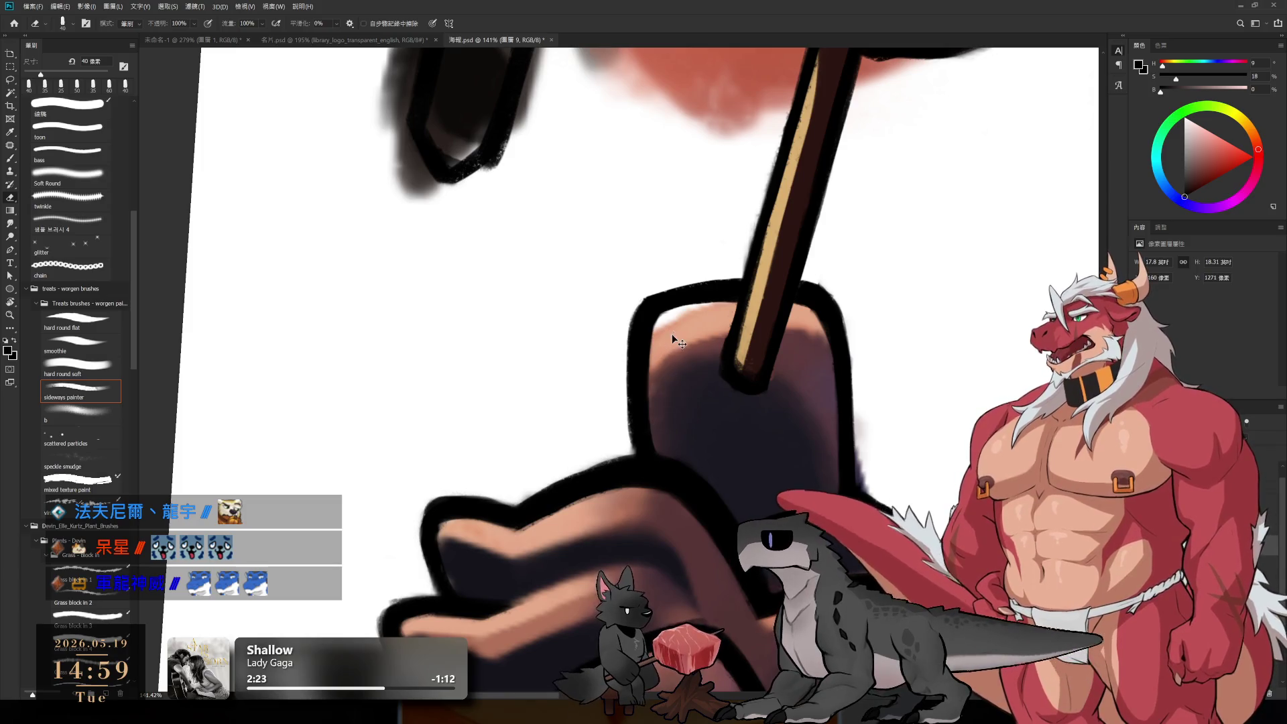
Step: Sample skin pink, red-browns and dark purple shadow from the paw with a broader brush
{"action": "key", "text": "b"}
{"action": "left_click", "coordinate": [690, 317], "text": "alt"}
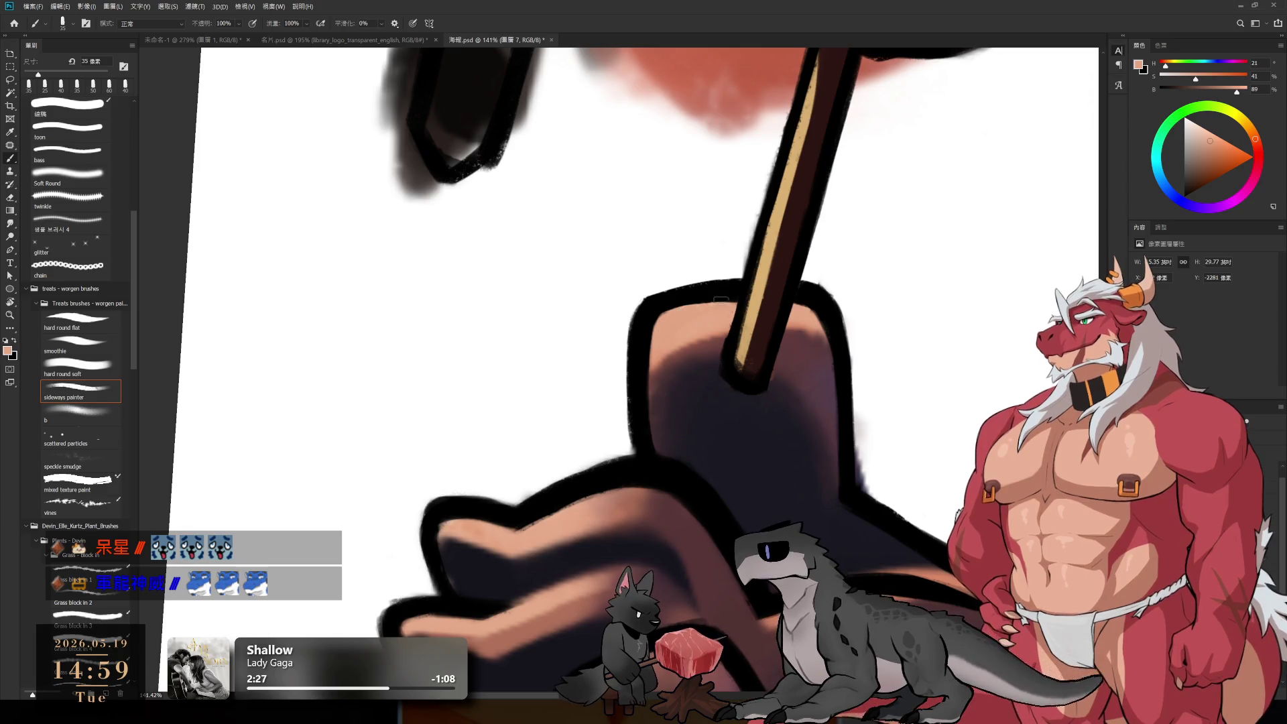
{"action": "left_click", "coordinate": [698, 355], "text": "alt"}
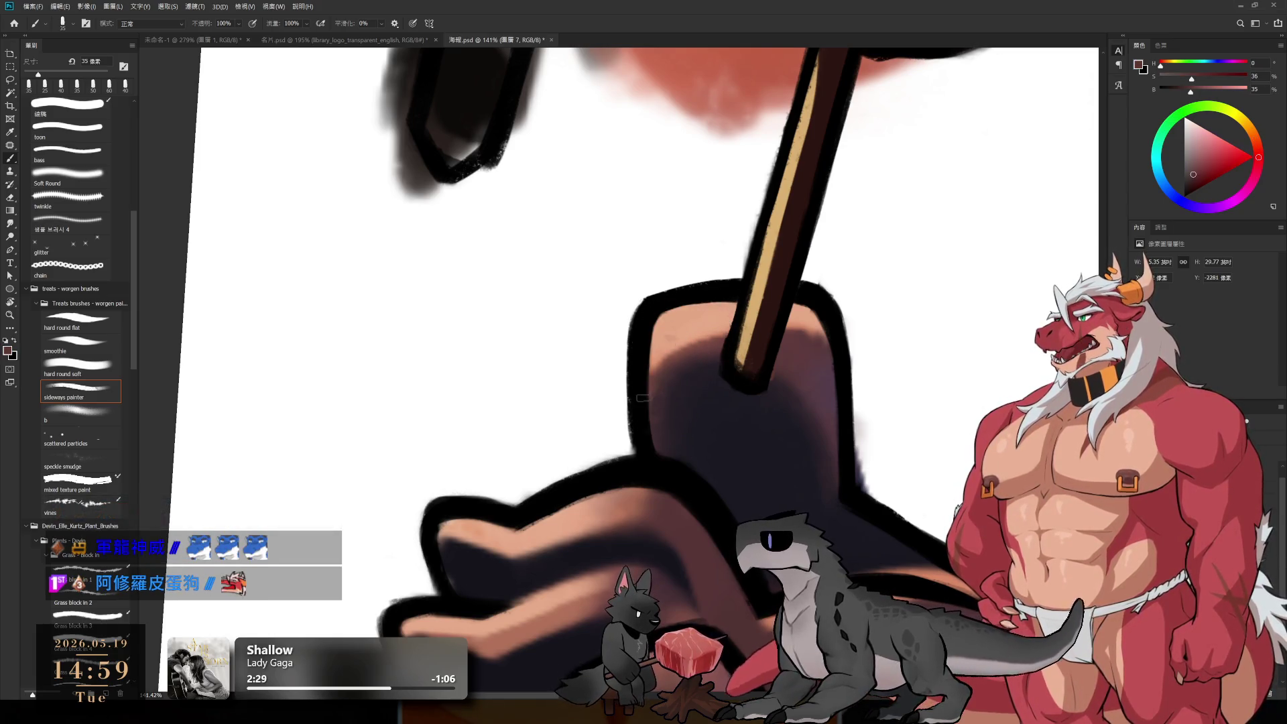
{"action": "left_click", "coordinate": [670, 355], "text": "alt"}
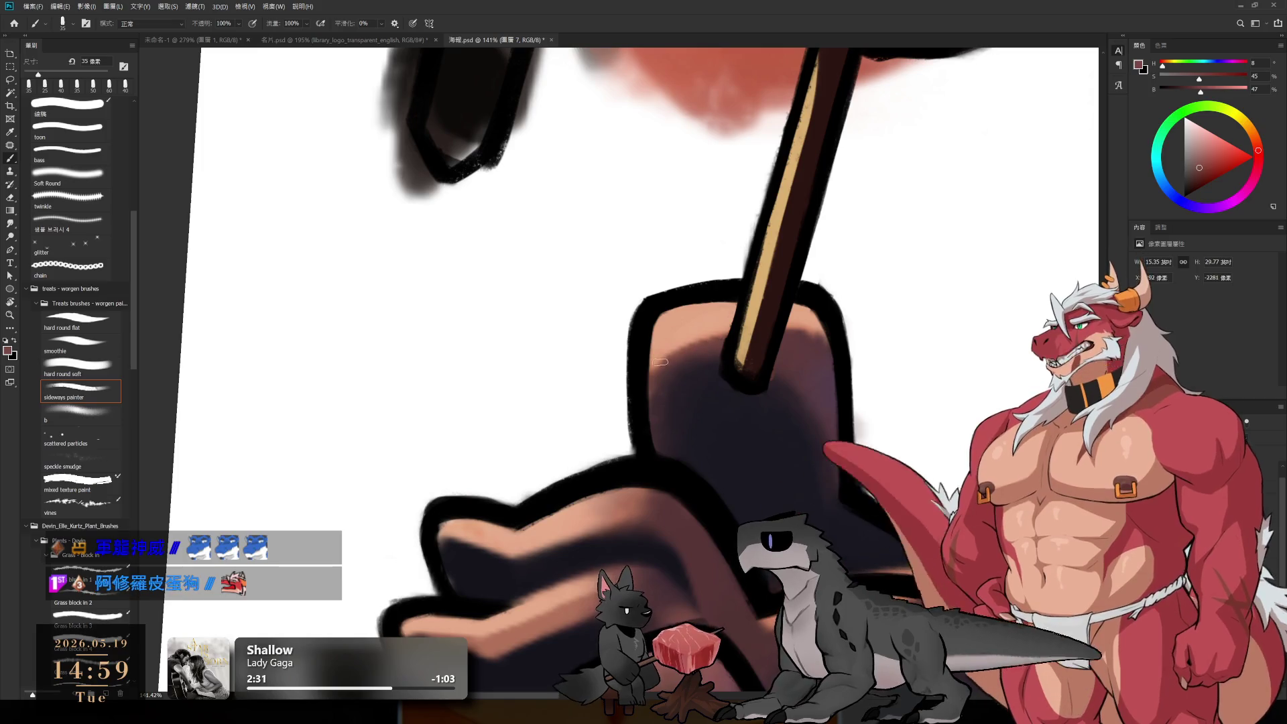
{"action": "key", "text": "bracketright"}
{"action": "key", "text": "bracketright"}
{"action": "key", "text": "bracketright"}
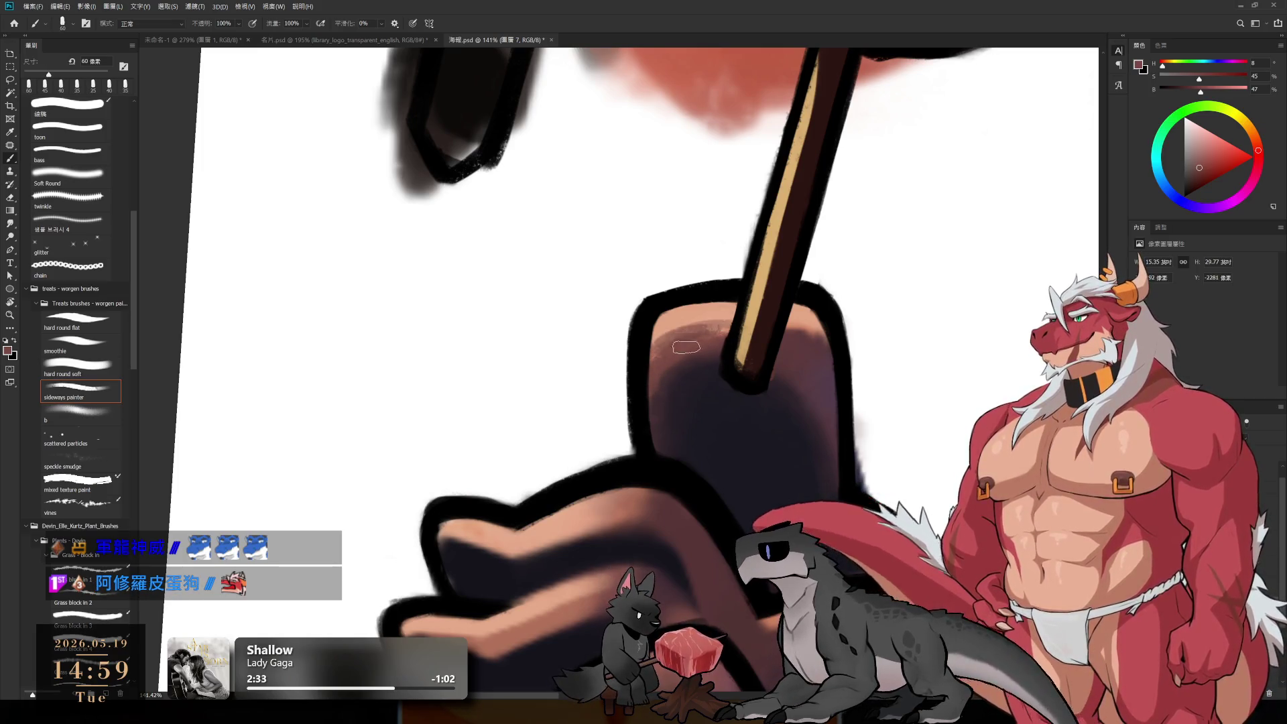
{"action": "key", "text": "bracketright"}
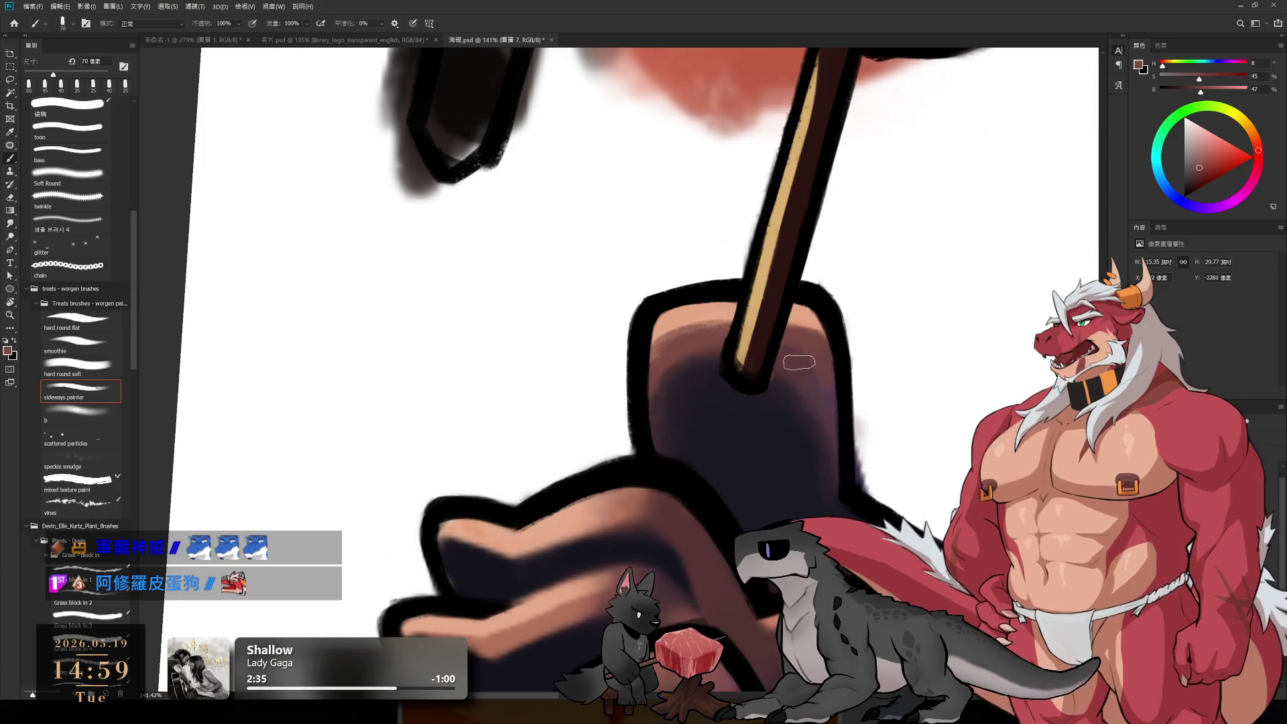
{"action": "key", "text": "bracketright"}
{"action": "left_click", "coordinate": [814, 359], "text": "alt"}
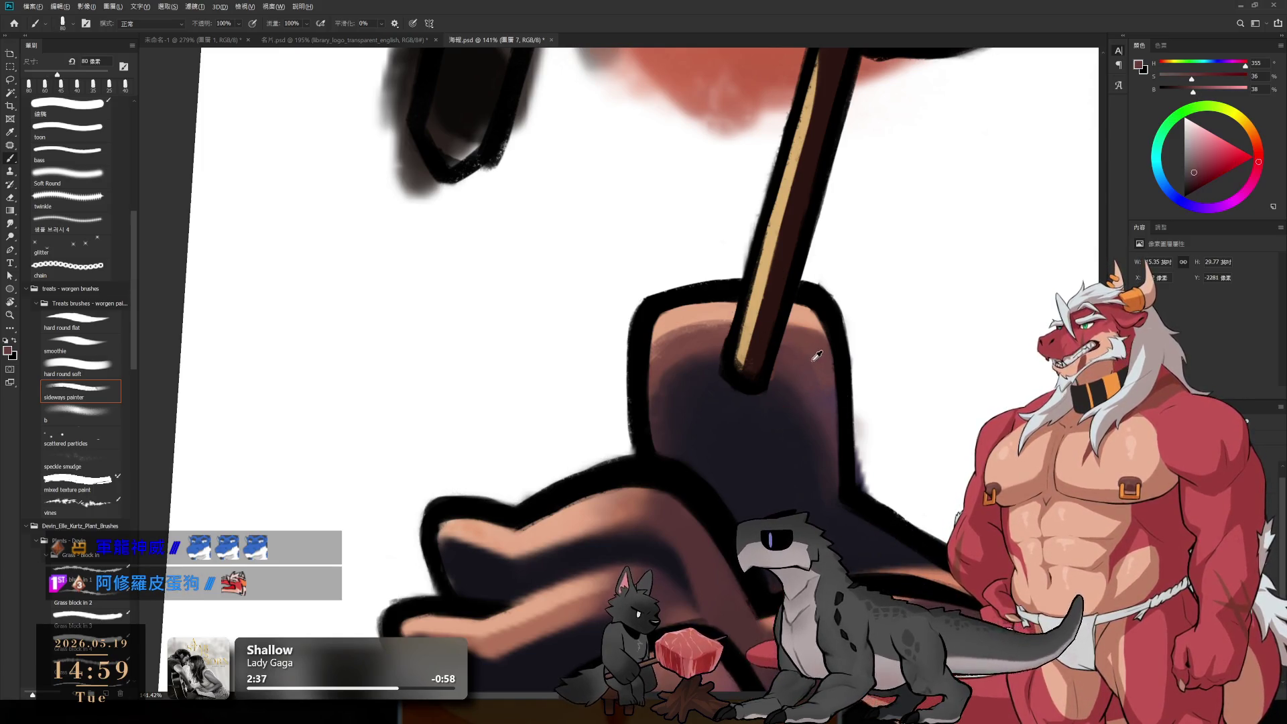
{"action": "key", "text": "bracketright"}
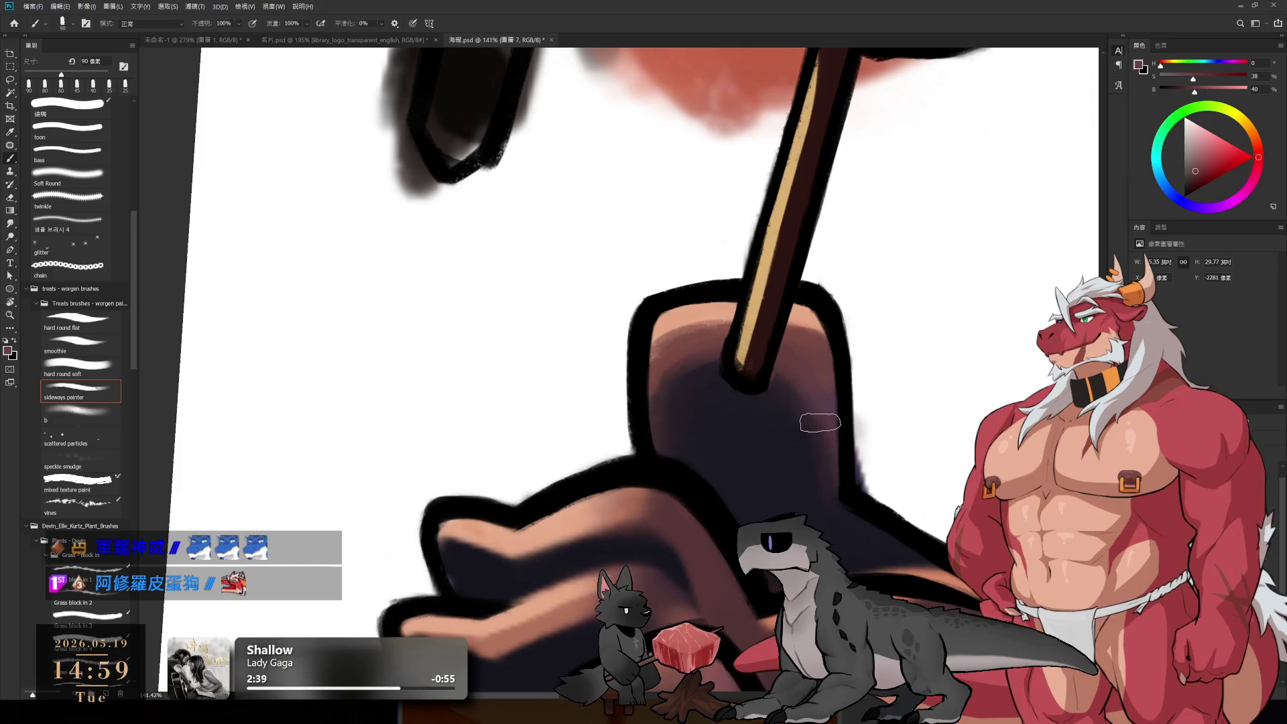
{"action": "left_click", "coordinate": [795, 394], "text": "alt"}
{"action": "key", "text": "bracketright"}
{"action": "key", "text": "bracketright"}
{"action": "key", "text": "bracketright"}
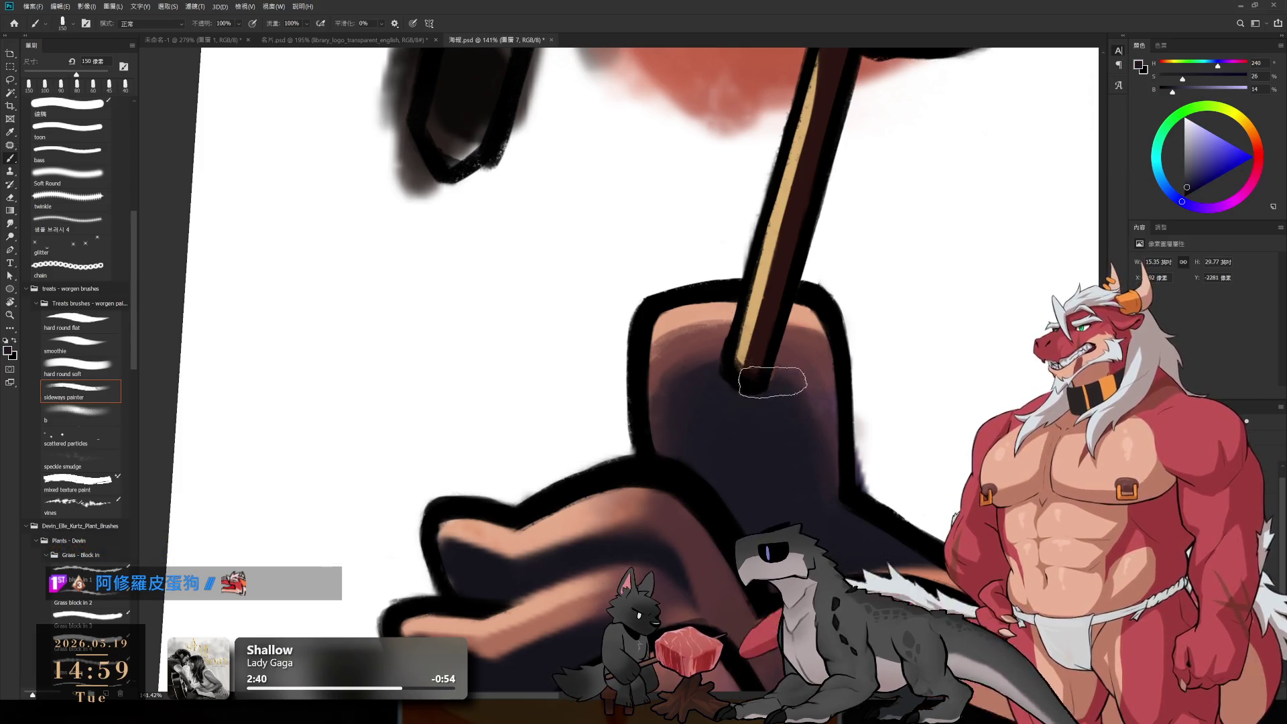
Step: Erase on the paw, switching between layers 圖層 9 and 圖層 7, and rotate toward the wolf's head
{"action": "key", "text": "e"}
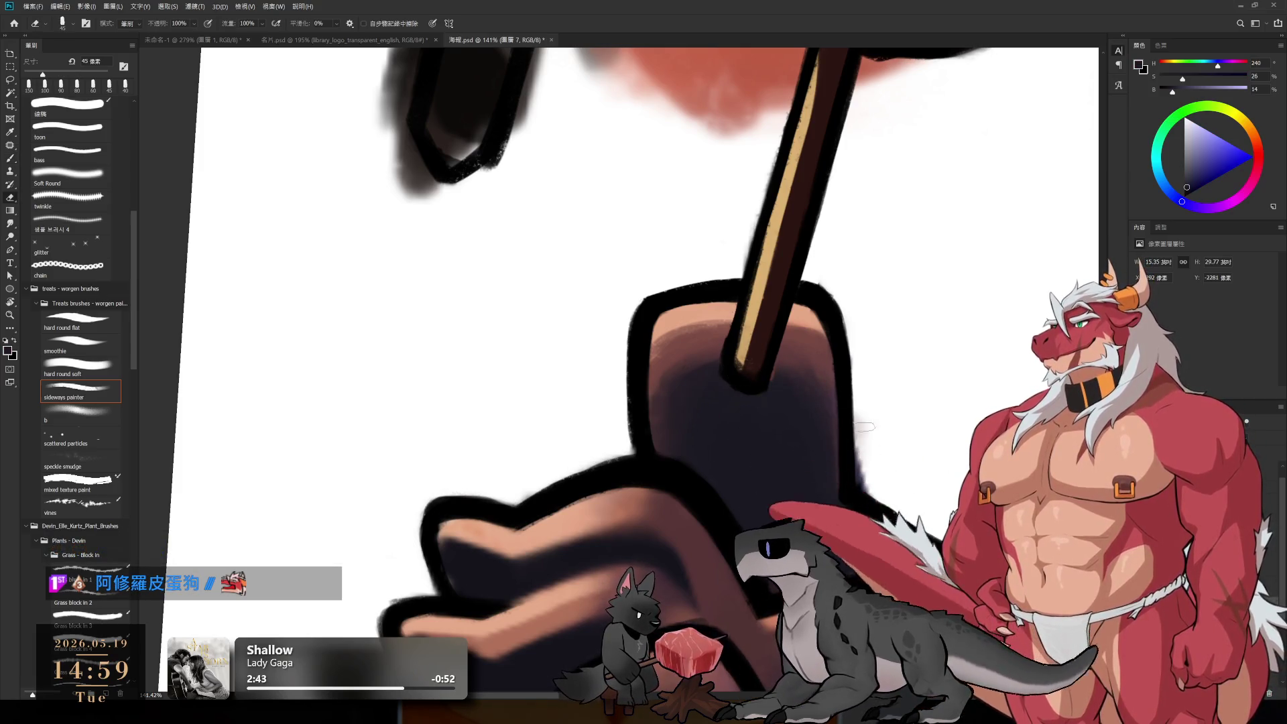
{"action": "left_click_drag", "start_coordinate": [910, 477], "coordinate": [711, 335]}
{"action": "key", "text": "bracketleft"}
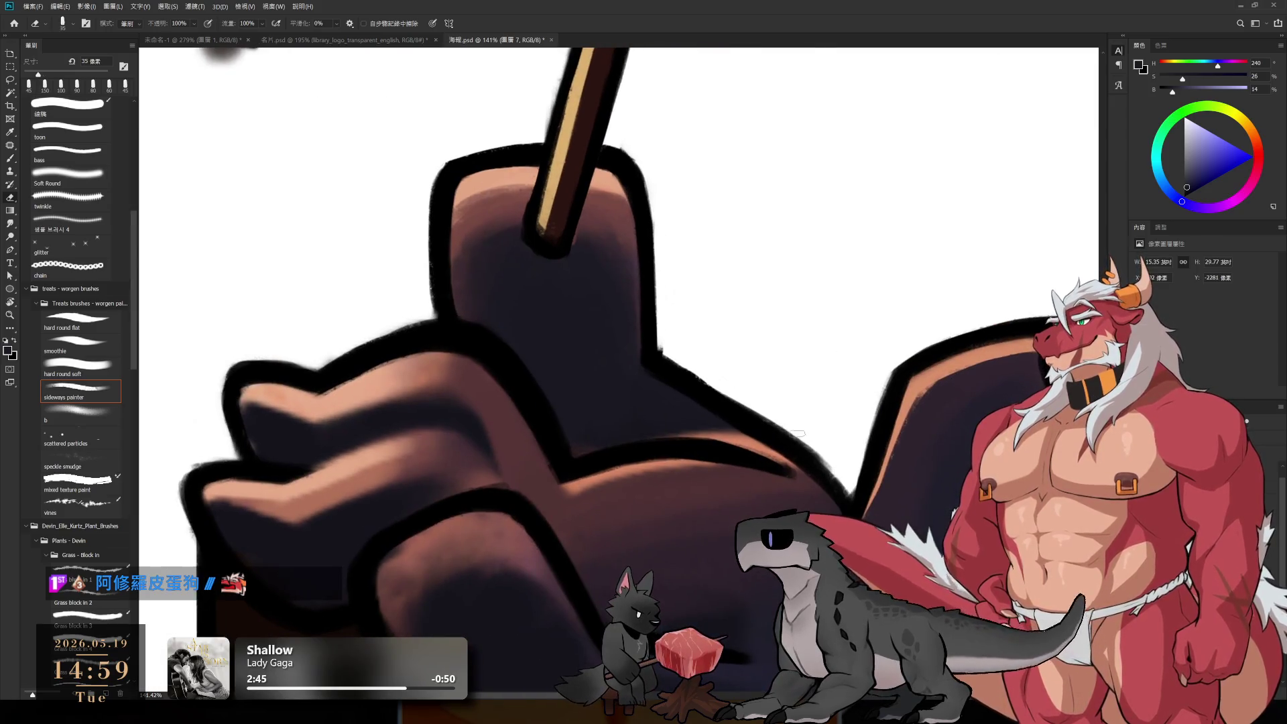
{"action": "key", "text": "r"}
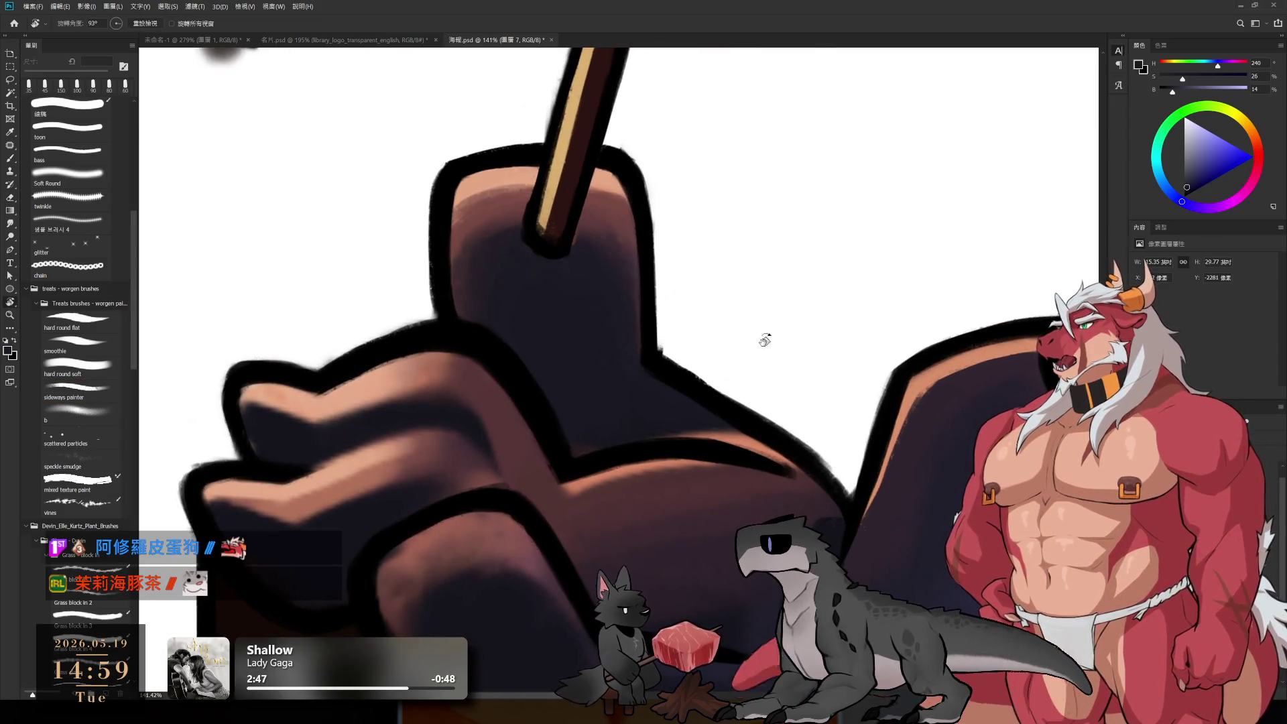
{"action": "mouse_move", "coordinate": [765, 340]}
{"action": "left_mouse_down"}
{"action": "mouse_move", "coordinate": [737, 473]}
{"action": "mouse_move", "coordinate": [704, 474]}
{"action": "left_mouse_up"}
{"action": "key", "text": "e"}
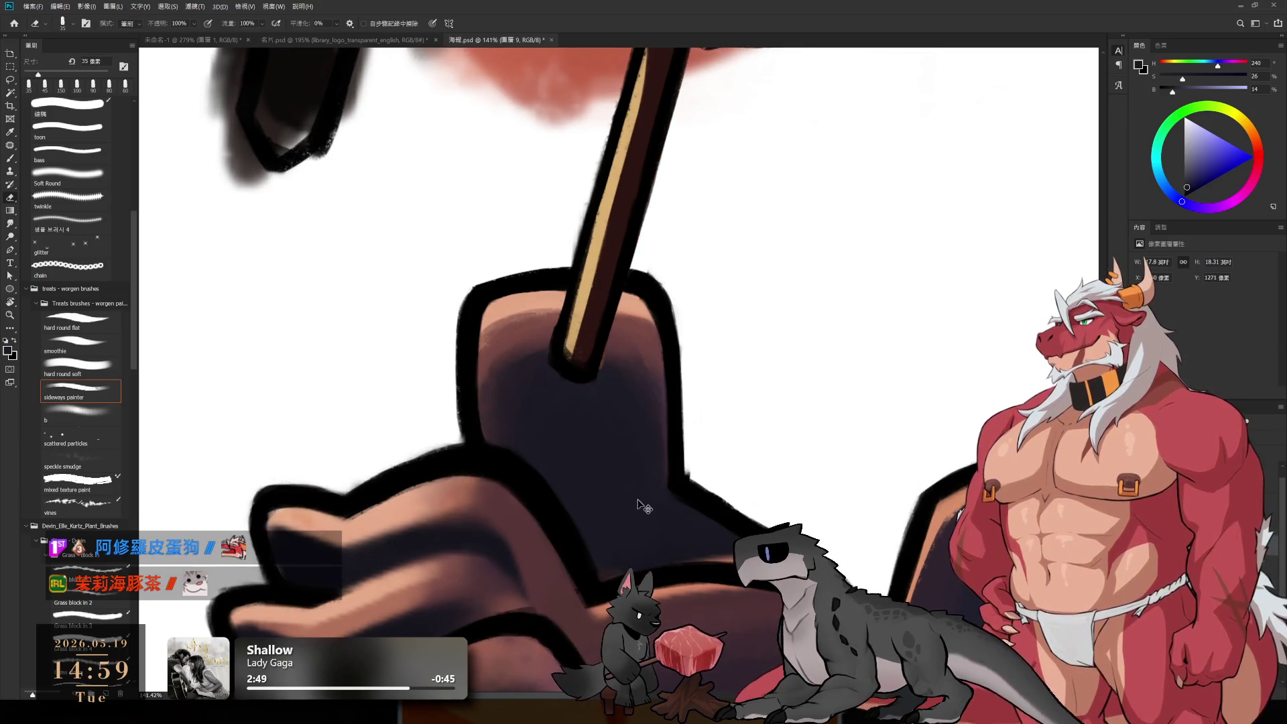
{"action": "left_click", "coordinate": [711, 479], "text": "ctrl"}
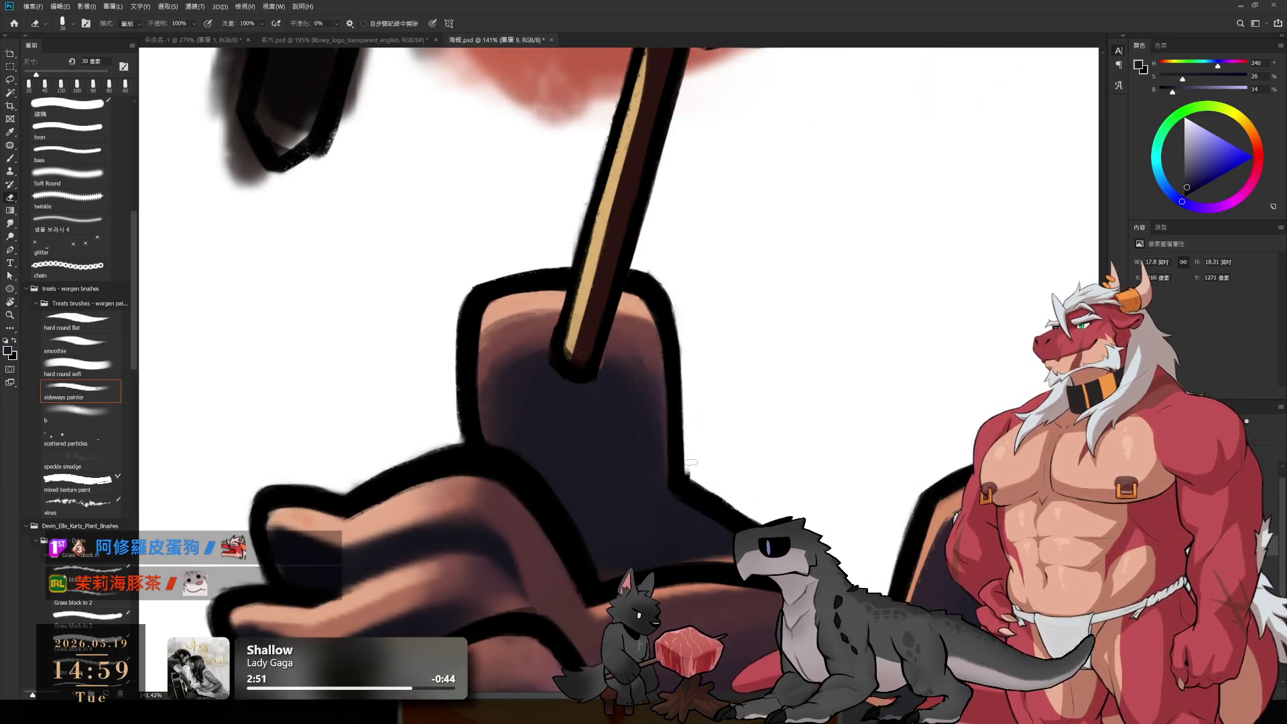
{"action": "left_click", "coordinate": [704, 488], "text": "ctrl"}
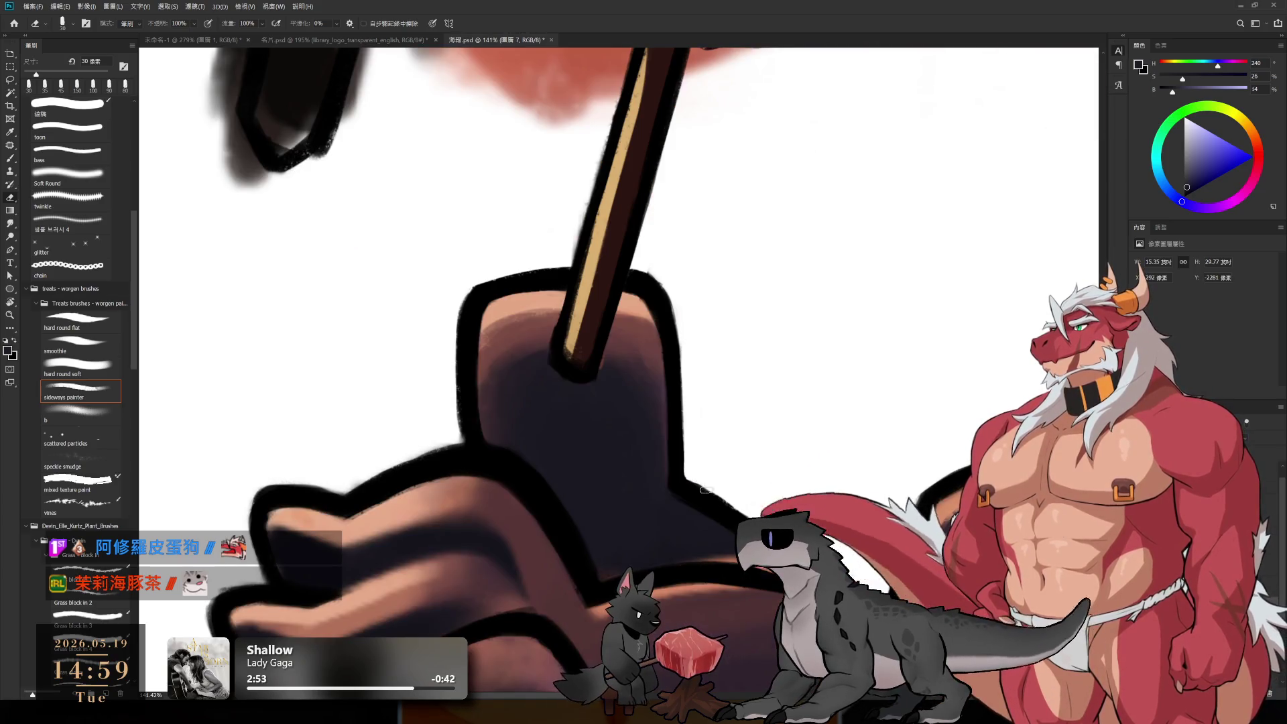
{"action": "key", "text": "r"}
{"action": "mouse_move", "coordinate": [704, 488]}
{"action": "left_mouse_down"}
{"action": "mouse_move", "coordinate": [572, 161]}
{"action": "mouse_move", "coordinate": [701, 460]}
{"action": "mouse_move", "coordinate": [730, 449]}
{"action": "mouse_move", "coordinate": [734, 488]}
{"action": "mouse_move", "coordinate": [612, 365]}
{"action": "mouse_move", "coordinate": [735, 290]}
{"action": "mouse_move", "coordinate": [708, 365]}
{"action": "mouse_move", "coordinate": [722, 470]}
{"action": "left_mouse_up"}
Step: Refine the wolf's head shading with a 15 px eraser and a 25 px near-black brush
{"action": "key", "text": "e"}
{"action": "key", "text": "bracketleft"}
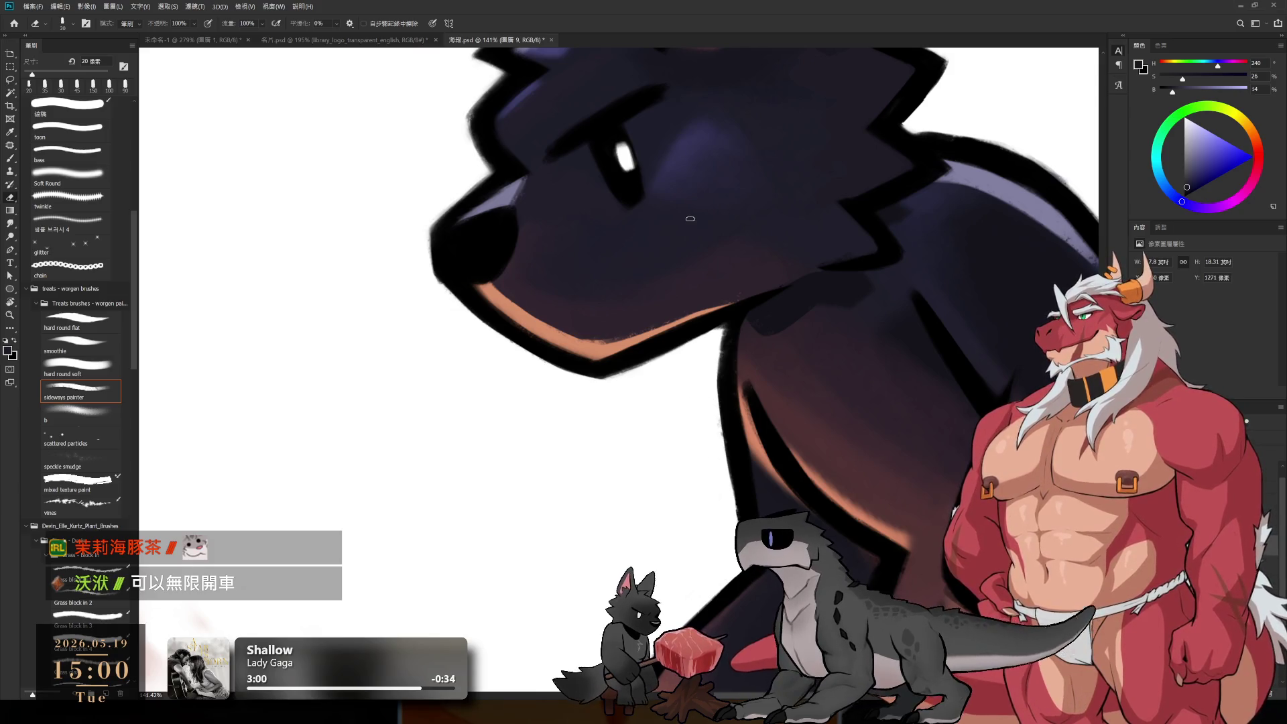
{"action": "key", "text": "bracketleft"}
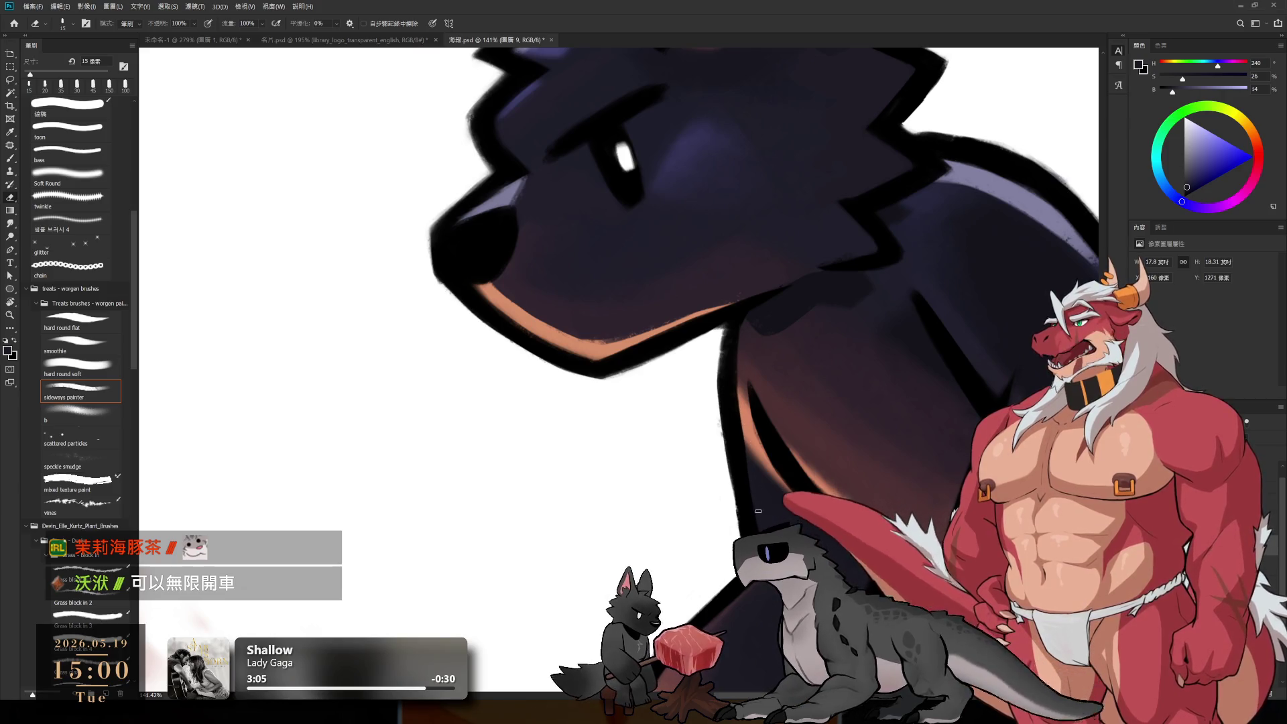
{"action": "left_click", "coordinate": [894, 374], "text": "alt"}
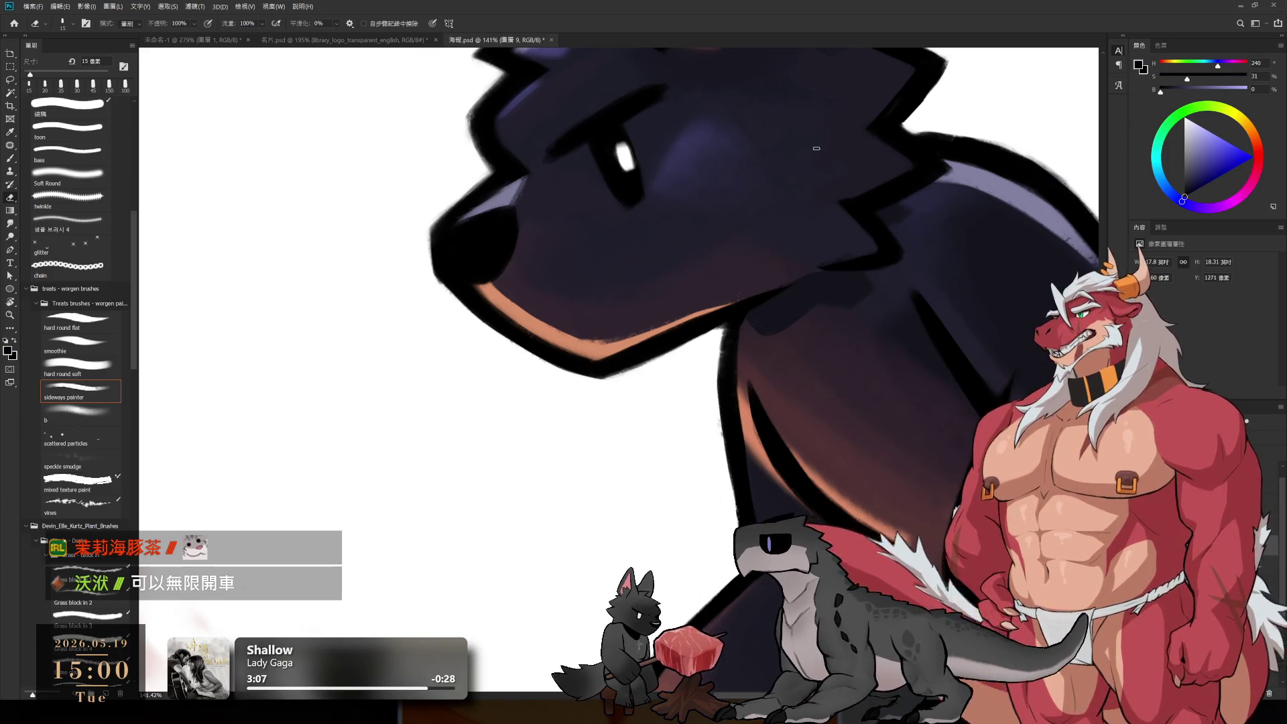
{"action": "key", "text": "b"}
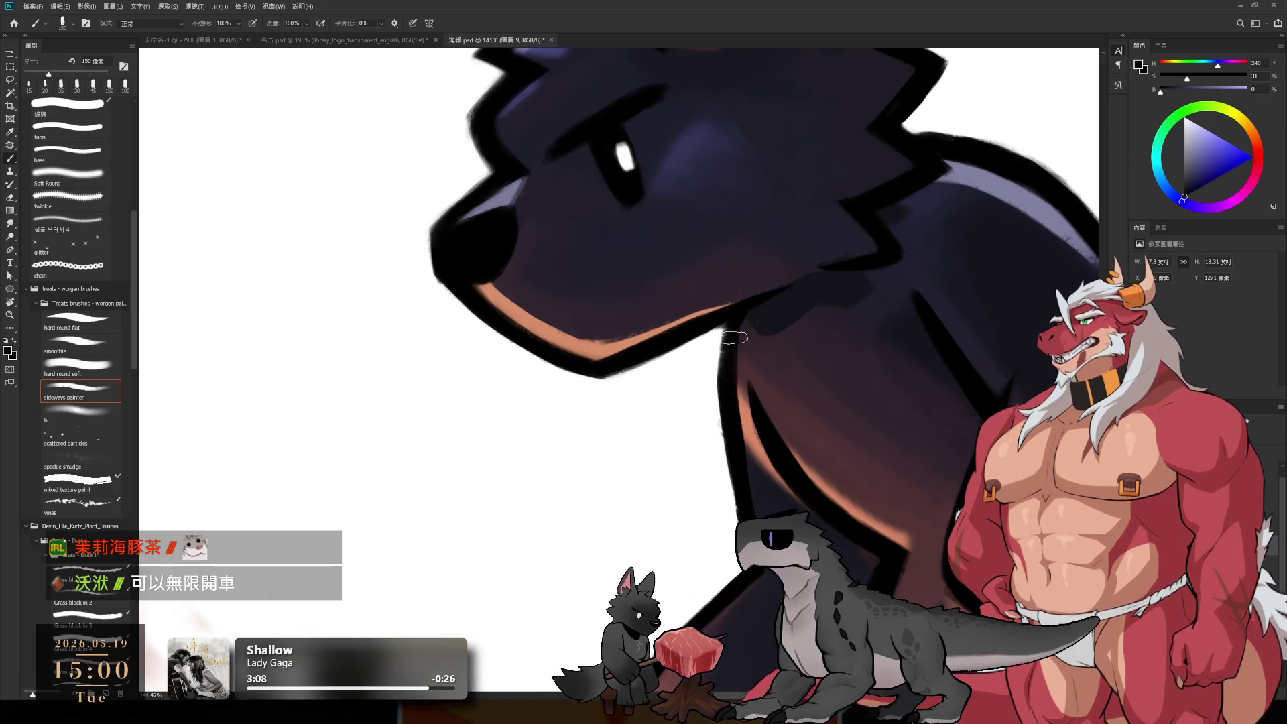
{"action": "key", "text": "ctrl+z"}
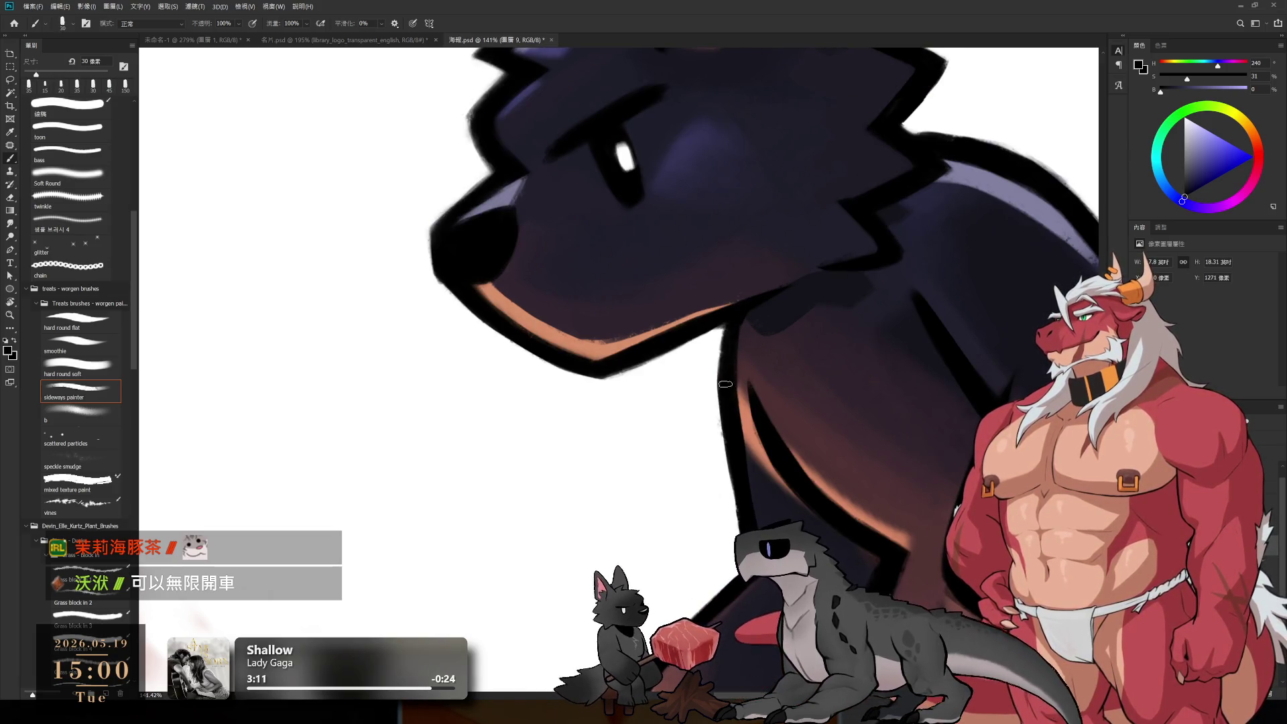
{"action": "key", "text": "bracketleft"}
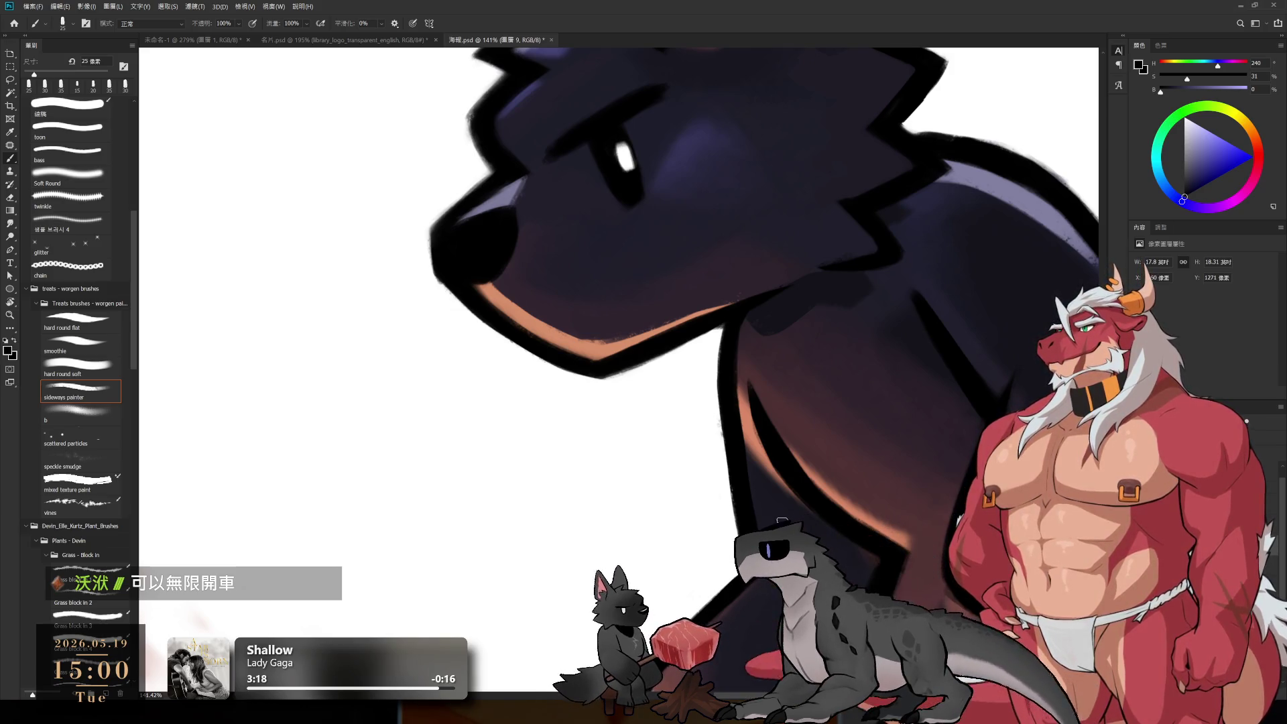
{"action": "key", "text": "r"}
{"action": "mouse_move", "coordinate": [781, 520]}
{"action": "left_mouse_down"}
{"action": "mouse_move", "coordinate": [612, 425]}
{"action": "mouse_move", "coordinate": [612, 360]}
{"action": "mouse_move", "coordinate": [753, 408]}
{"action": "mouse_move", "coordinate": [733, 313]}
{"action": "mouse_move", "coordinate": [815, 322]}
{"action": "left_mouse_up"}
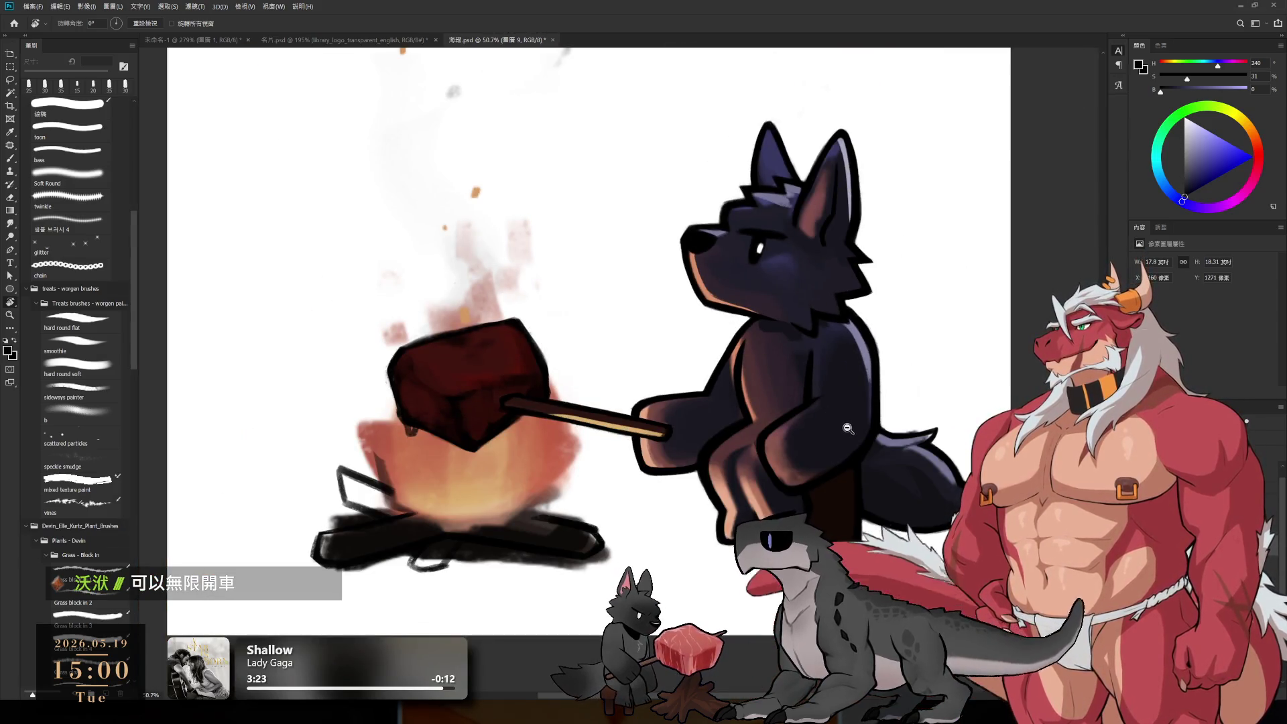
Step: Zoom in on the wolf's arm and darken part of its rim light with 50 px navy strokes
{"action": "left_click_drag", "start_coordinate": [848, 428], "coordinate": [770, 356]}
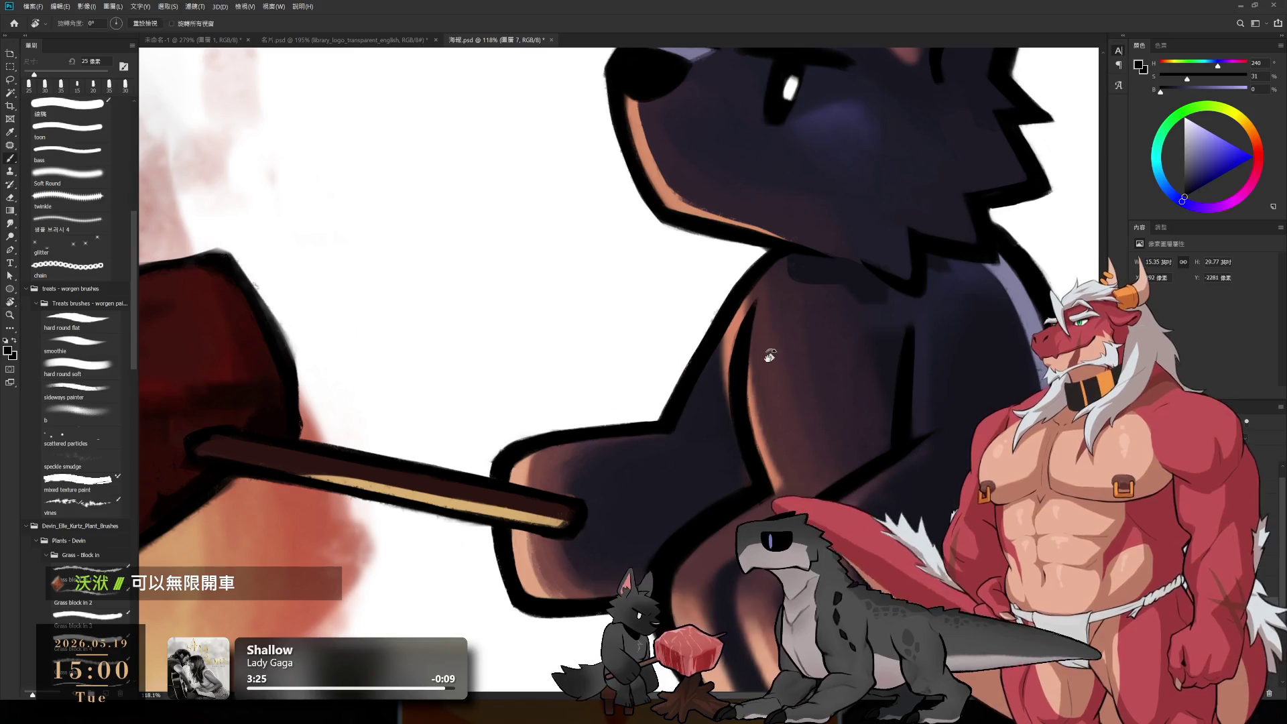
{"action": "key", "text": "b"}
{"action": "left_click", "coordinate": [740, 342], "text": "alt"}
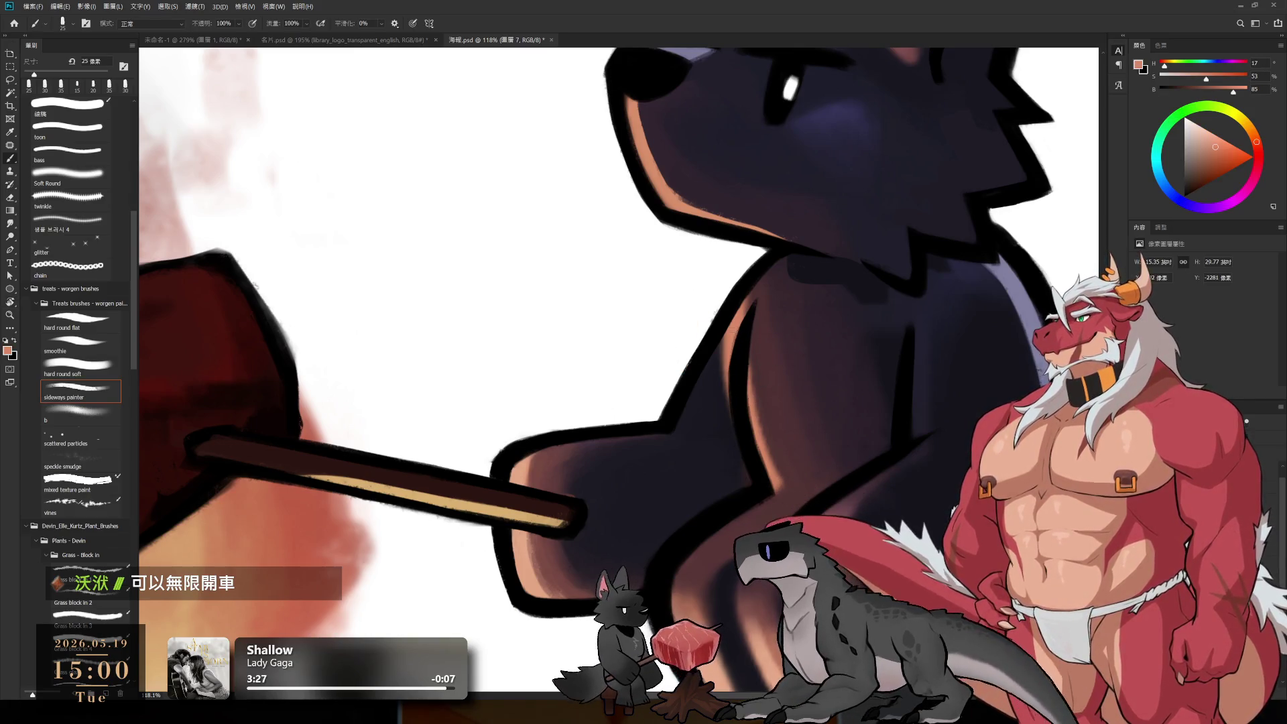
{"action": "key", "text": "bracketright"}
{"action": "key", "text": "bracketright"}
{"action": "key", "text": "bracketright"}
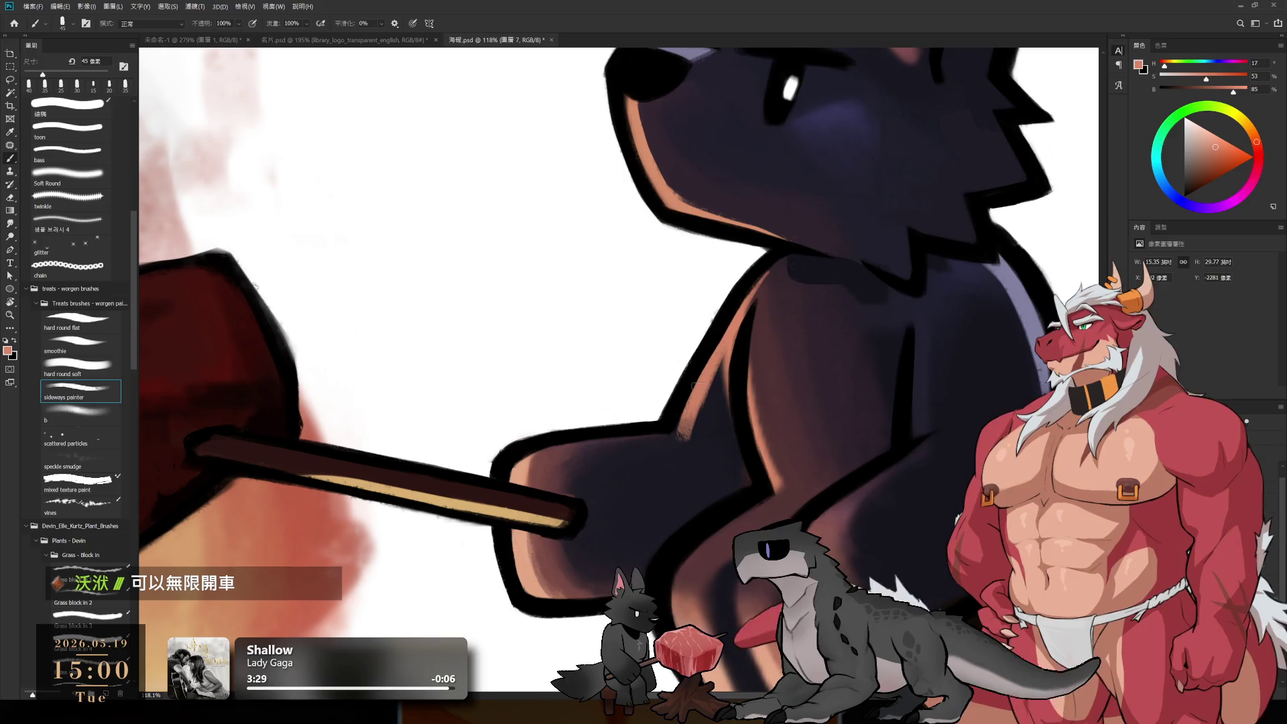
{"action": "left_click", "coordinate": [678, 443], "text": "alt"}
{"action": "key", "text": "bracketright"}
{"action": "key", "text": "bracketright"}
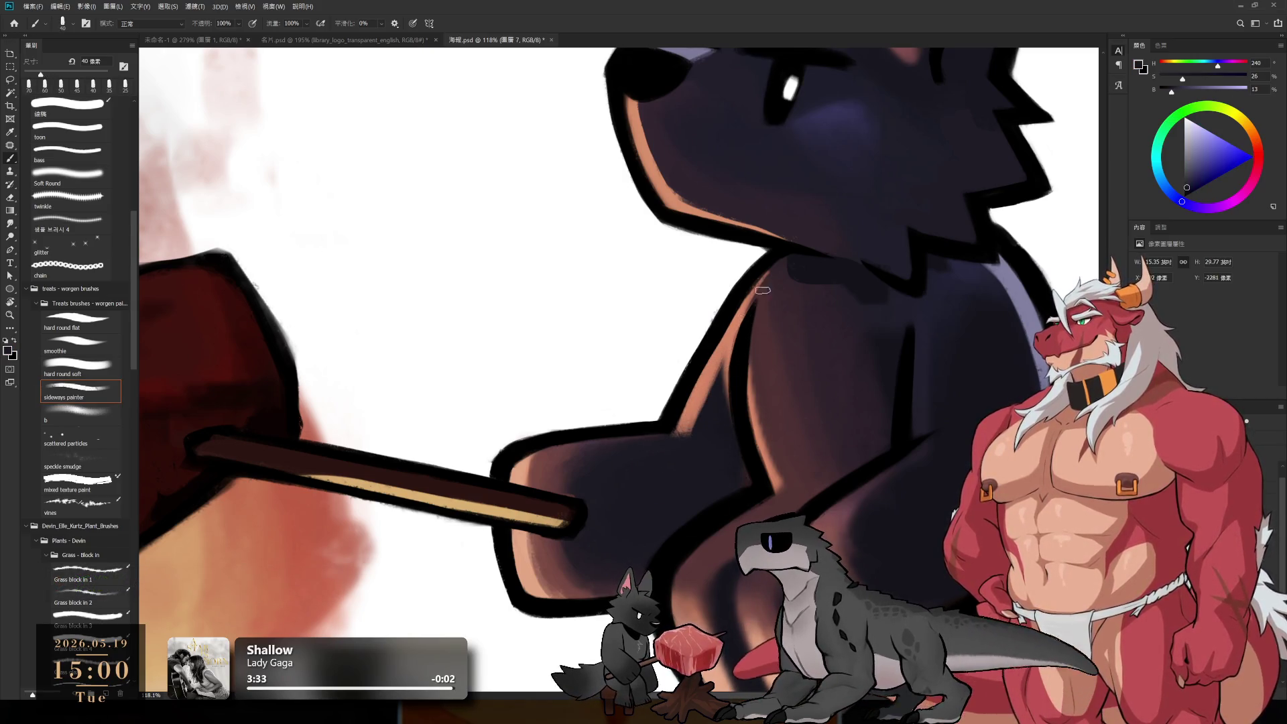
{"action": "left_click_drag", "start_coordinate": [750, 311], "coordinate": [722, 406]}
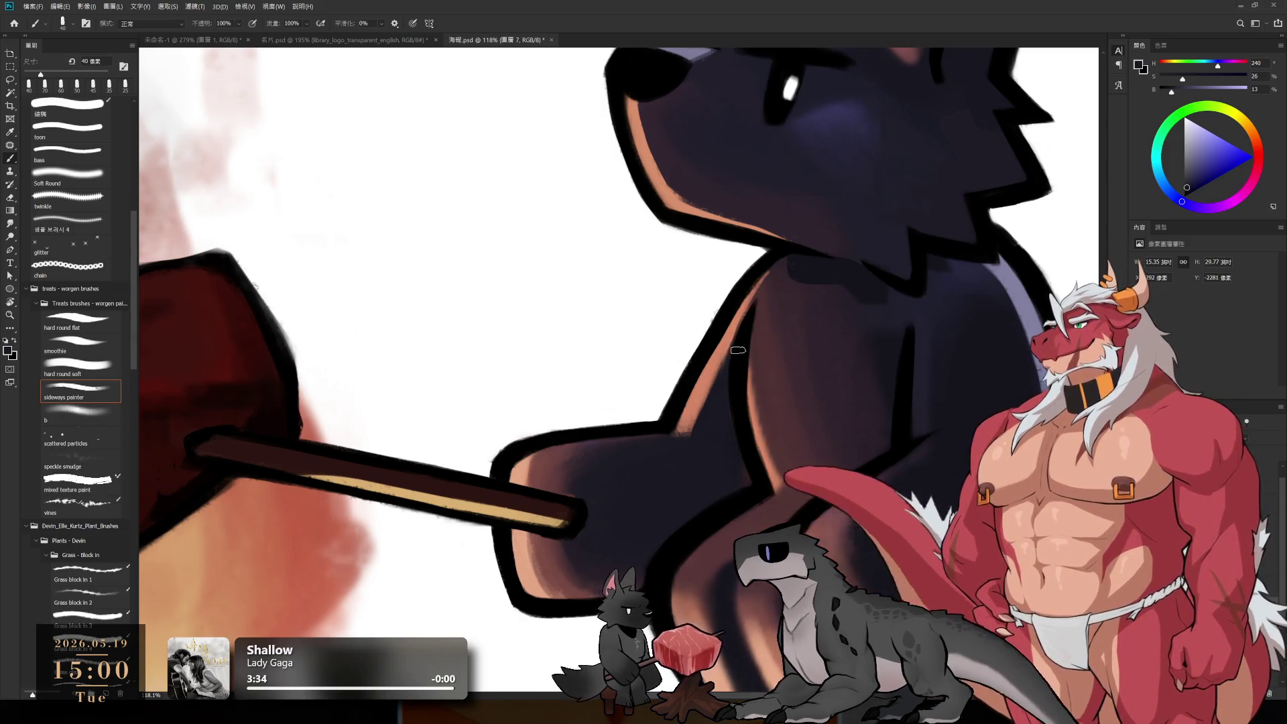
Step: Tone down the salmon rim light along the arm with 50 px dark mauve strokes
{"action": "key", "text": "bracketright"}
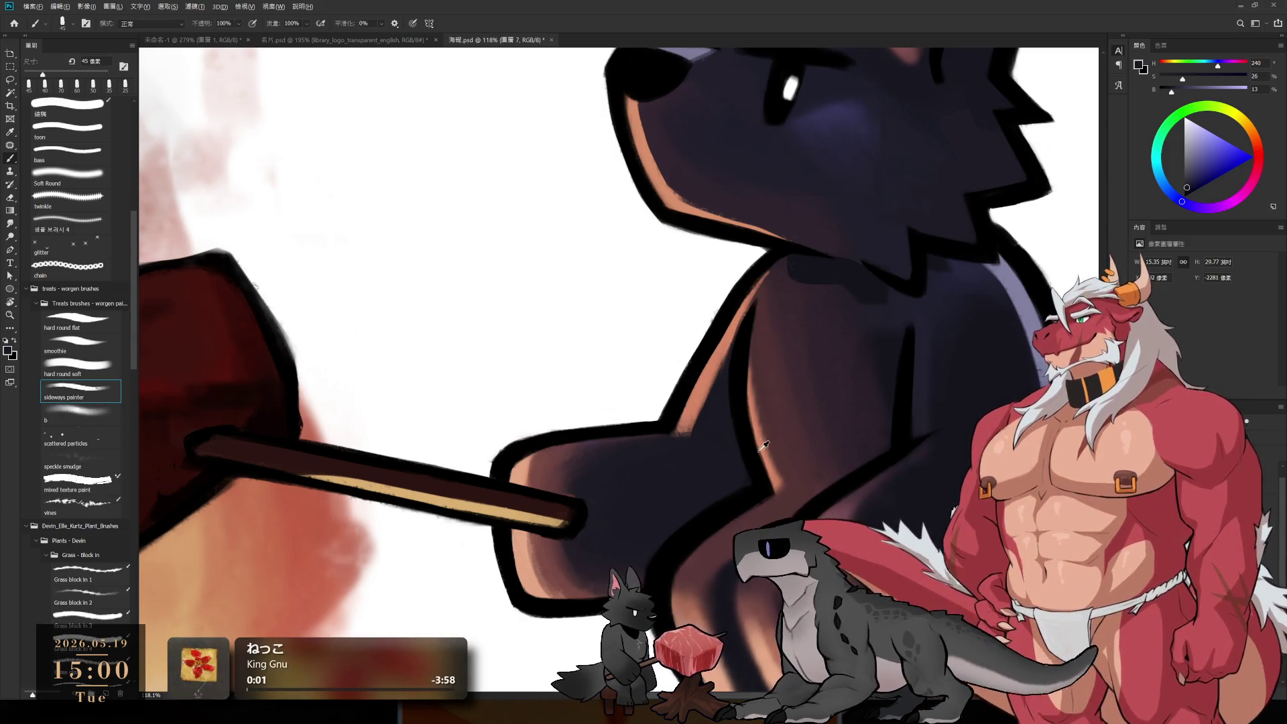
{"action": "left_click", "coordinate": [764, 441], "text": "alt"}
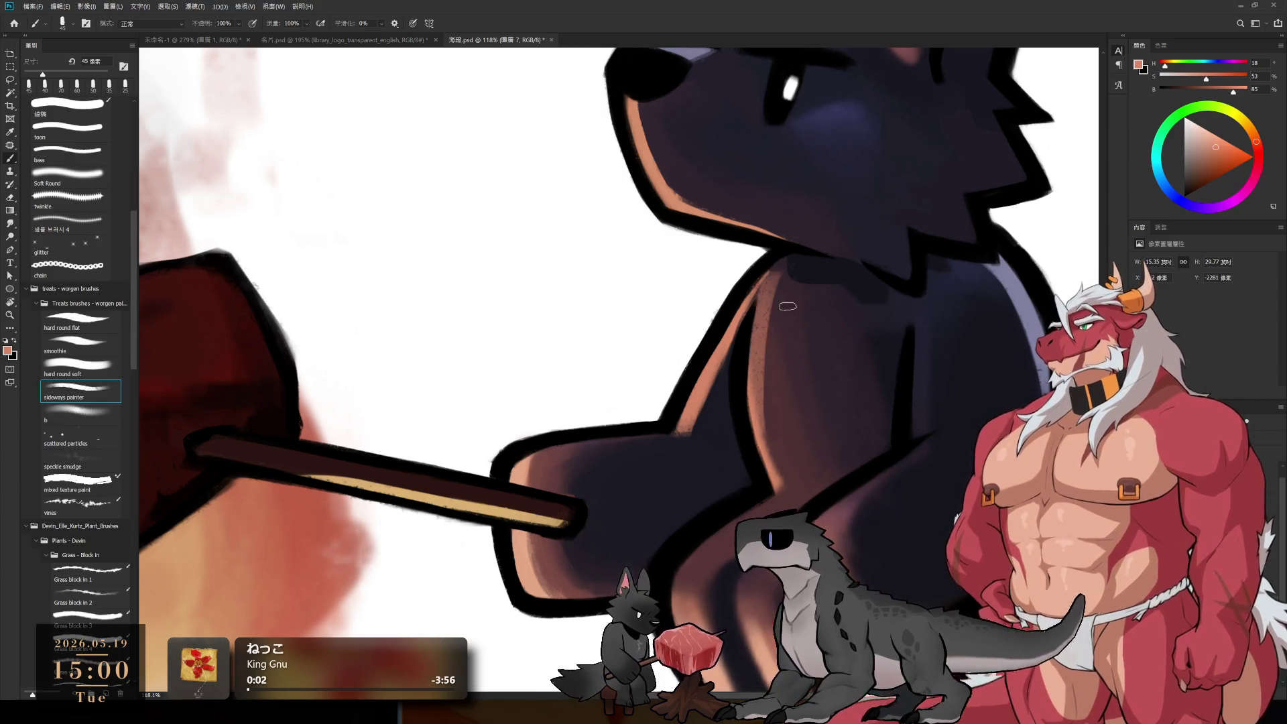
{"action": "left_click", "coordinate": [791, 402], "text": "alt"}
{"action": "key", "text": "bracketright"}
{"action": "left_click_drag", "start_coordinate": [774, 272], "coordinate": [764, 423]}
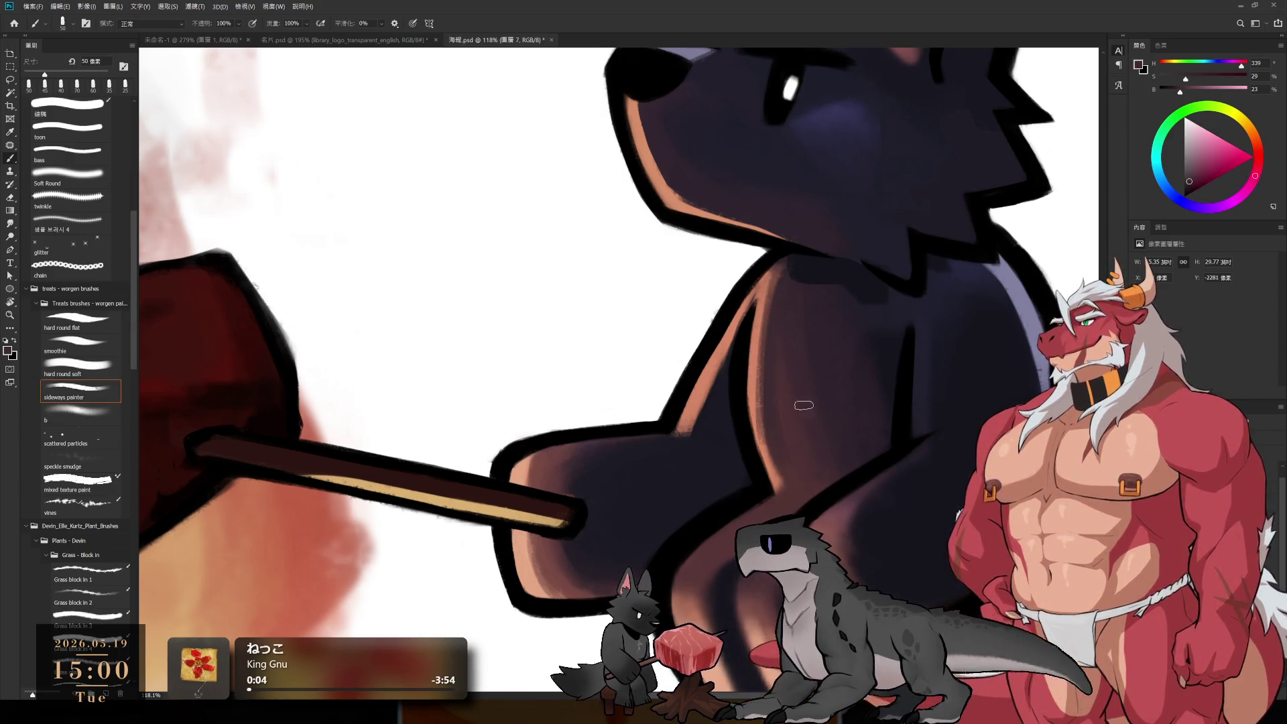
{"action": "left_click_drag", "start_coordinate": [767, 299], "coordinate": [761, 449]}
{"action": "left_click_drag", "start_coordinate": [778, 271], "coordinate": [764, 429]}
Step: Paint dark red over the arm's rim edge at 60 px, then undo those strokes
{"action": "left_click", "coordinate": [786, 407], "text": "alt"}
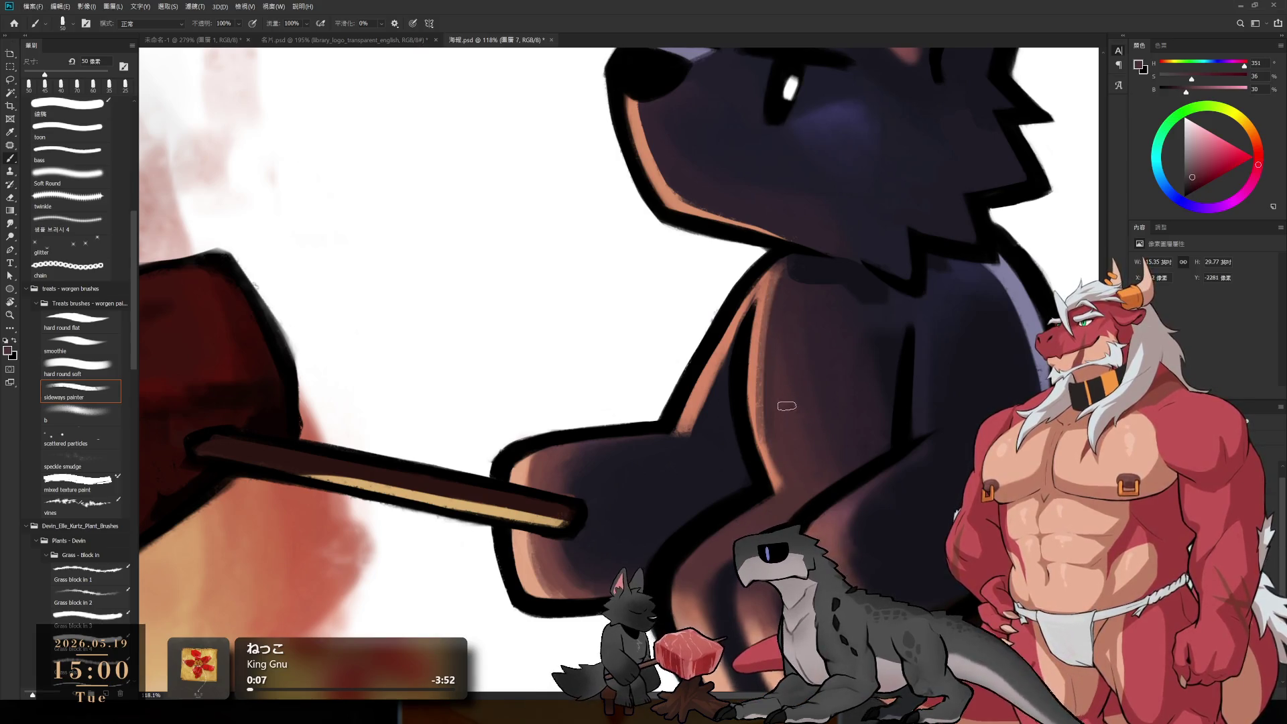
{"action": "left_click_drag", "start_coordinate": [777, 271], "coordinate": [758, 446]}
{"action": "key", "text": "bracketright"}
{"action": "mouse_move", "coordinate": [778, 275]}
{"action": "left_mouse_down"}
{"action": "mouse_move", "coordinate": [761, 449]}
{"action": "mouse_move", "coordinate": [771, 342]}
{"action": "left_mouse_up"}
{"action": "key", "text": "ctrl+z"}
{"action": "key", "text": "ctrl+z"}
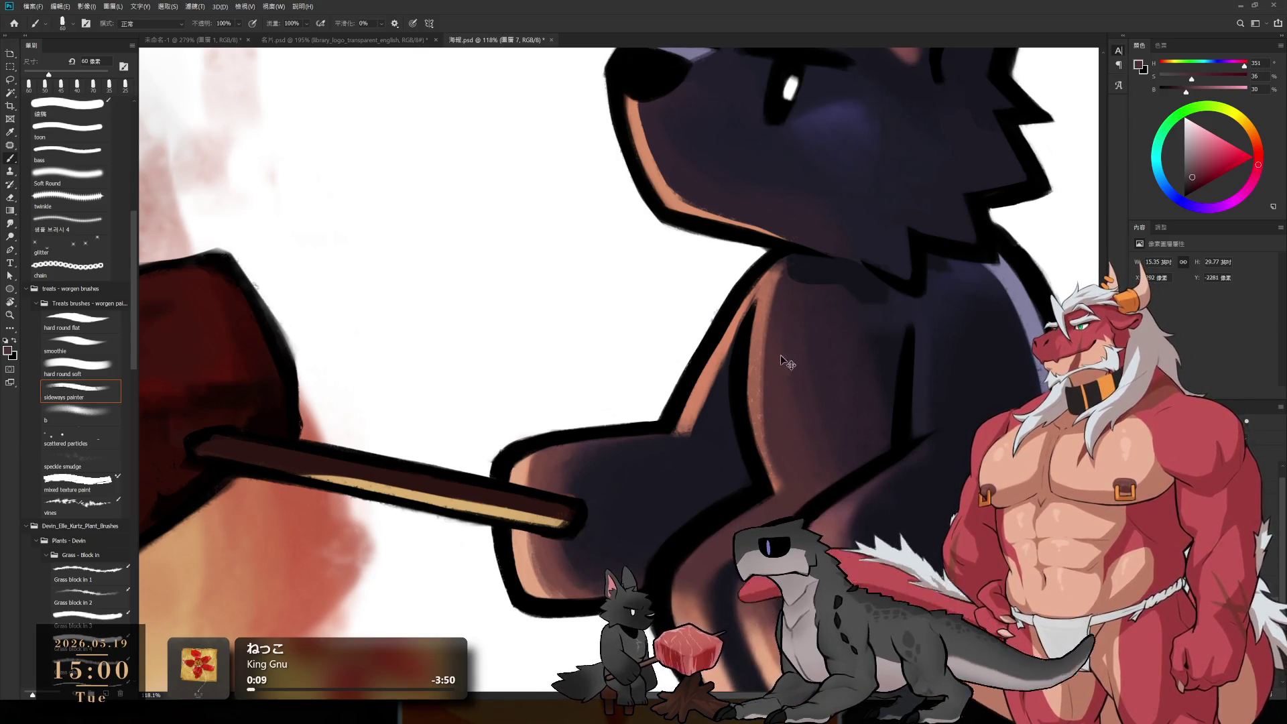
Step: Reframe the view on the arm and load navy body colour on a 150 px brush
{"action": "left_click_drag", "start_coordinate": [805, 469], "coordinate": [785, 296]}
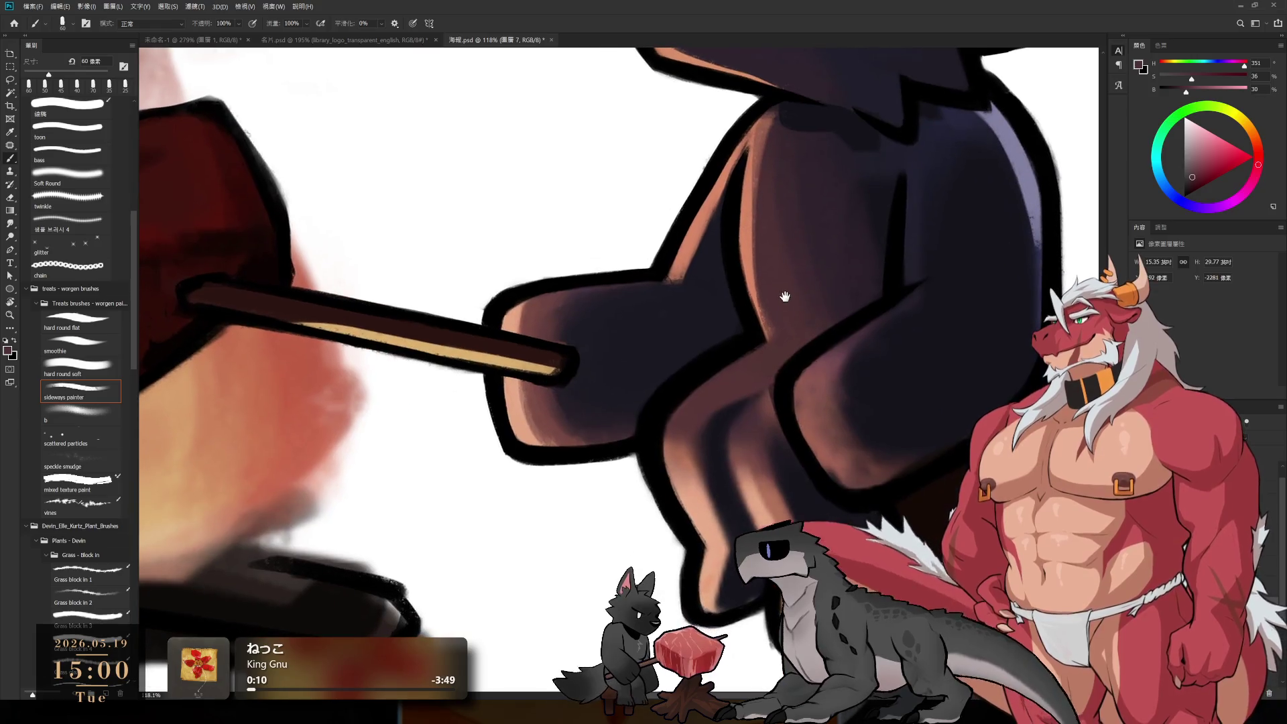
{"action": "left_click", "coordinate": [734, 421], "text": "alt"}
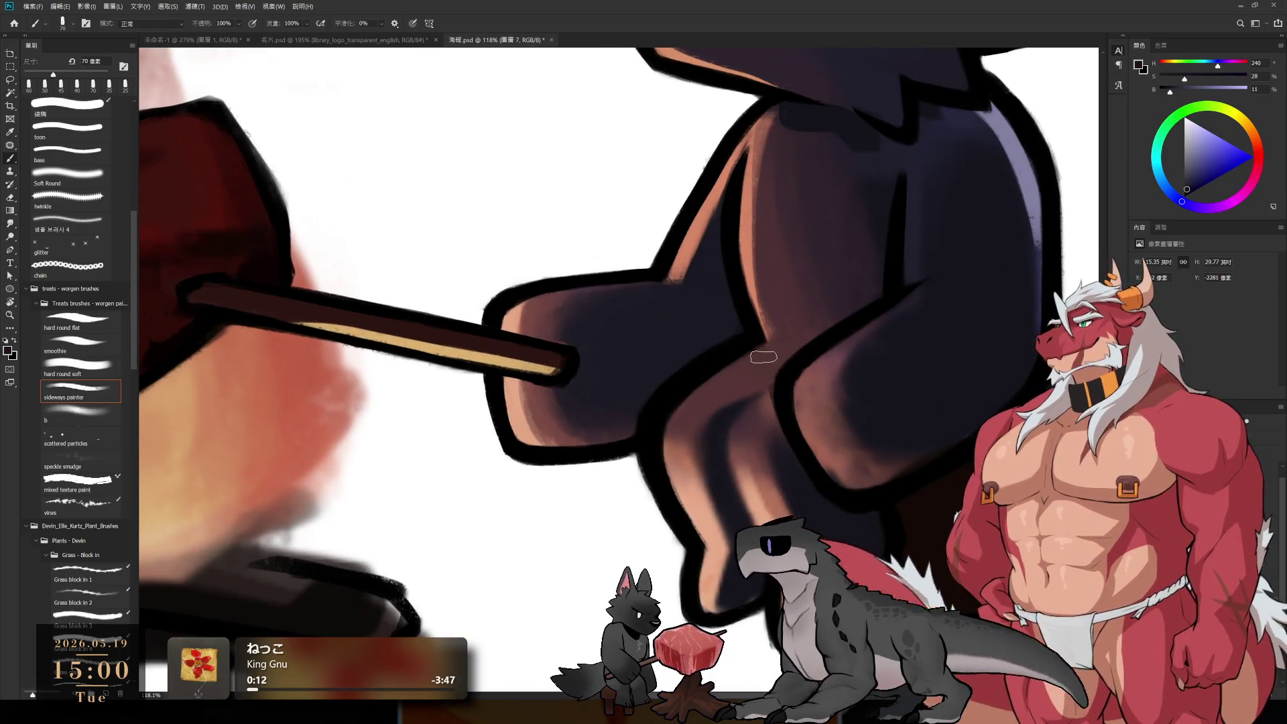
{"action": "key", "text": "]"}
{"action": "key", "text": "]"}
{"action": "key", "text": "]"}
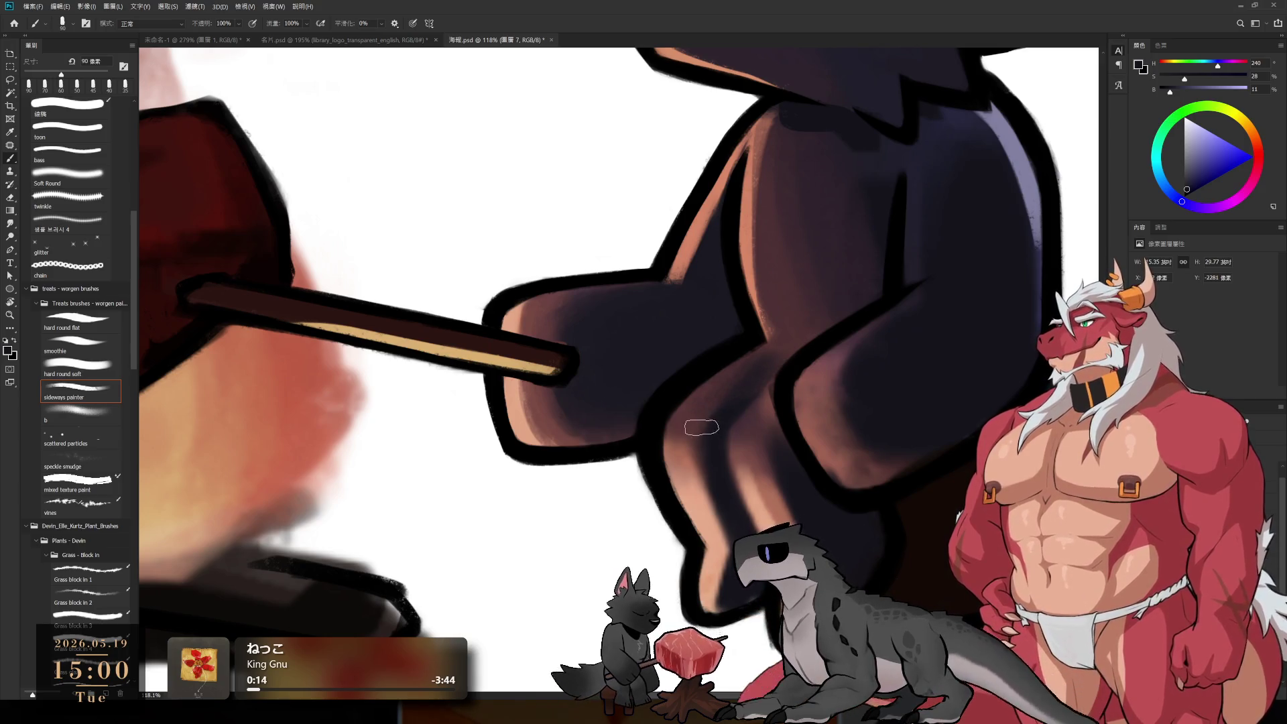
{"action": "key", "text": "]"}
{"action": "key", "text": "]"}
{"action": "key", "text": "]"}
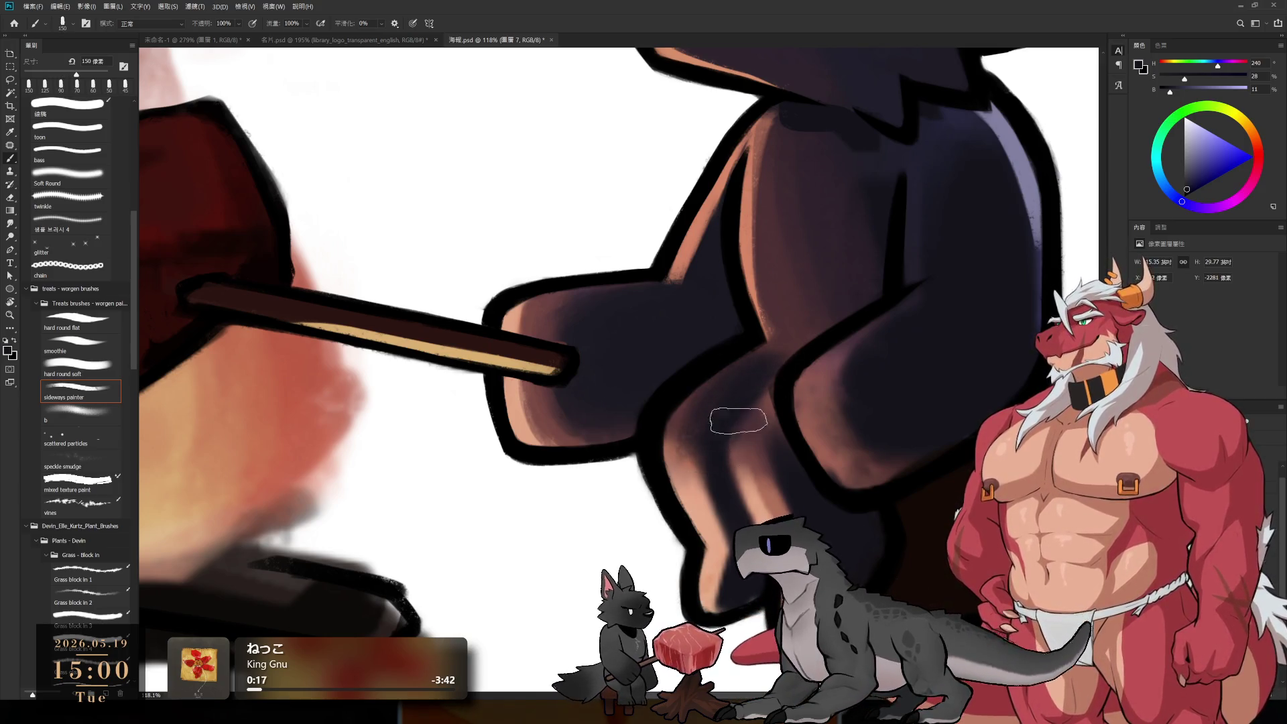
{"action": "left_click_drag", "start_coordinate": [865, 258], "coordinate": [807, 335]}
Step: Fit the entire wolf-and-campfire canvas in the window with Ctrl+0
{"action": "key", "text": "ctrl+0"}
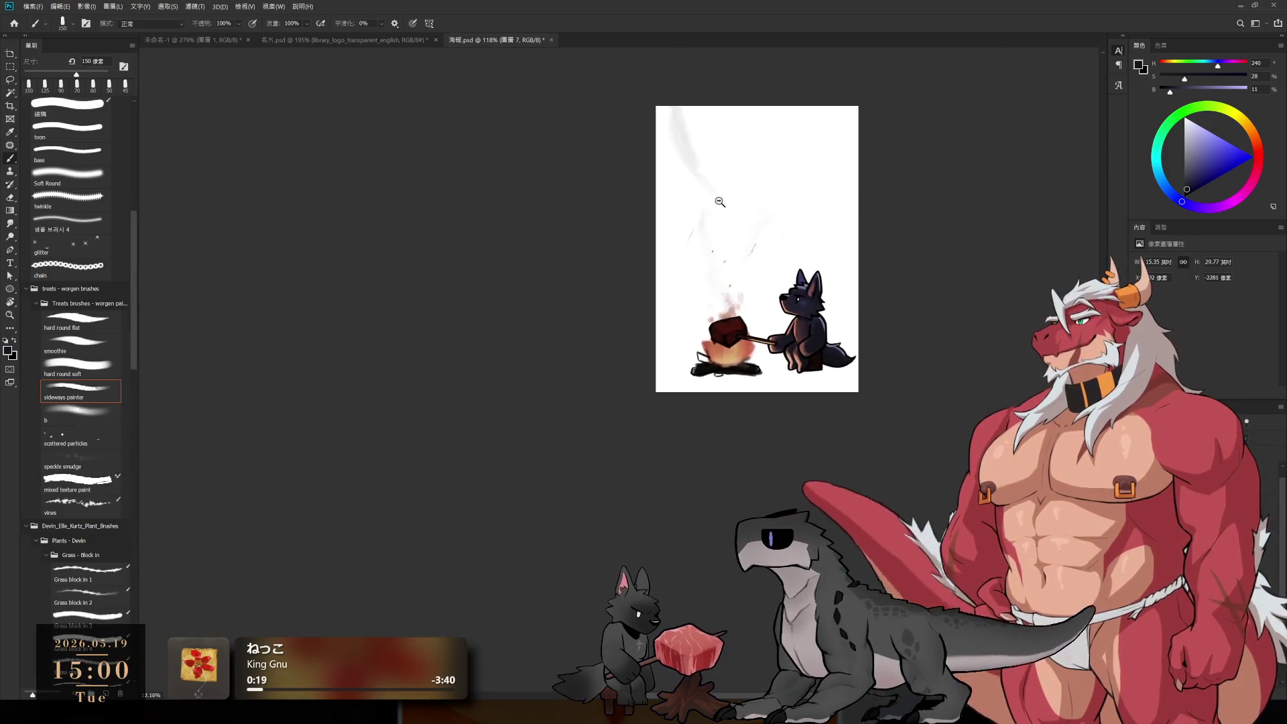
{"action": "key", "text": "]"}
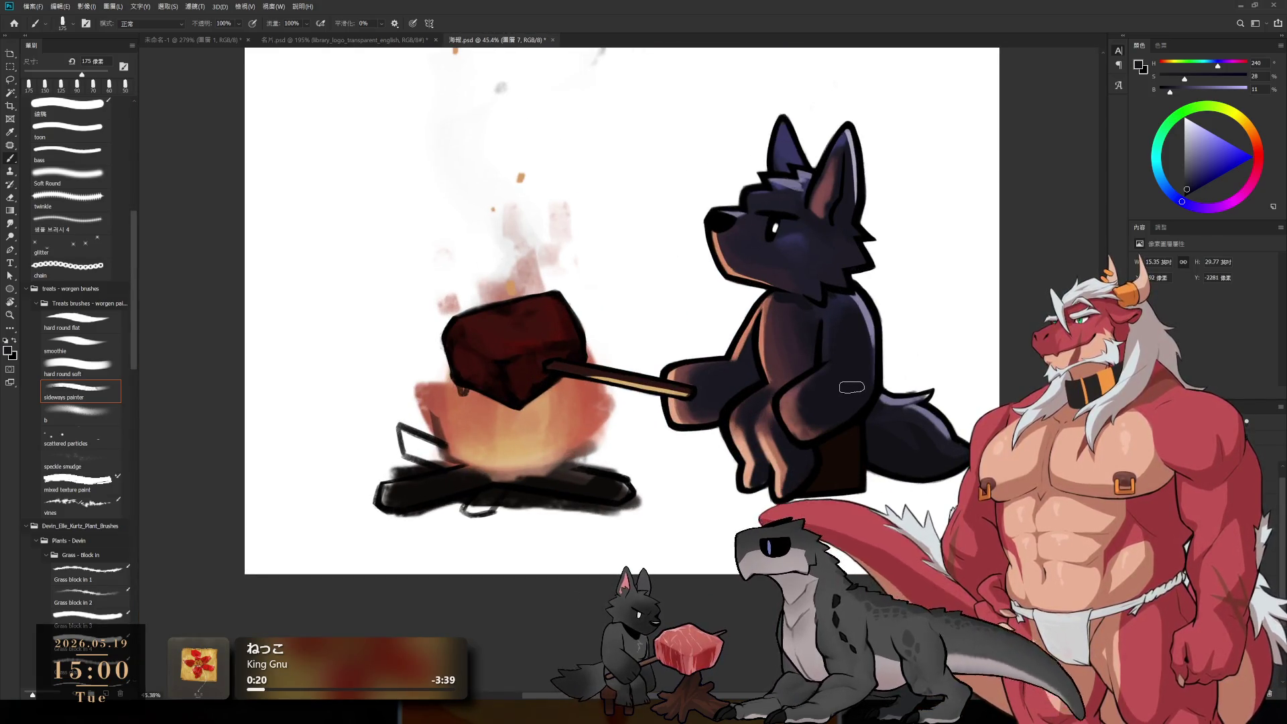